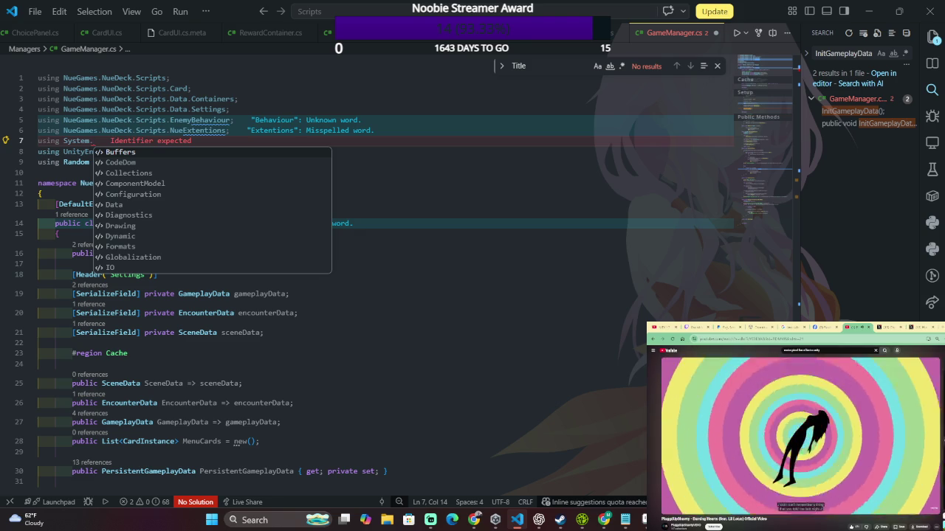
Complete line 7 as 'using System.Collections.Generic;' with autocomplete, then switch to Unity.
type("Collect")
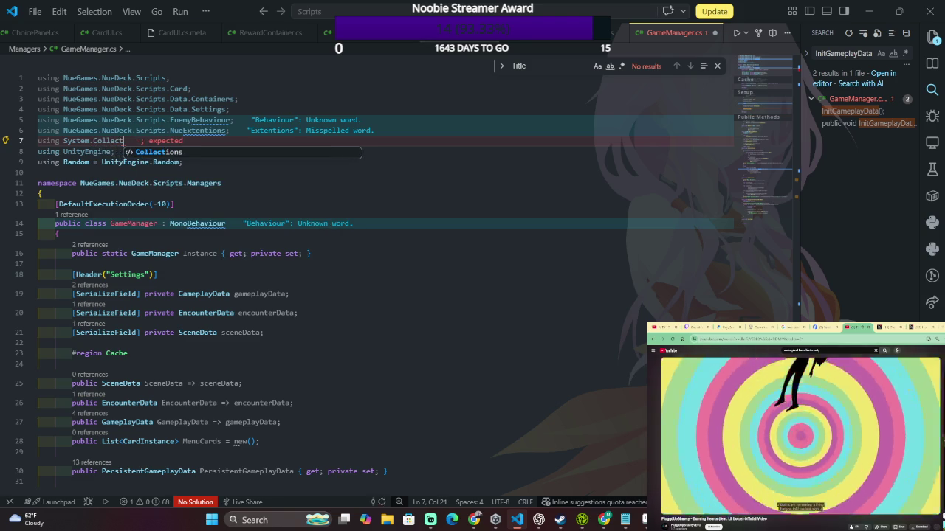
type("ions;")
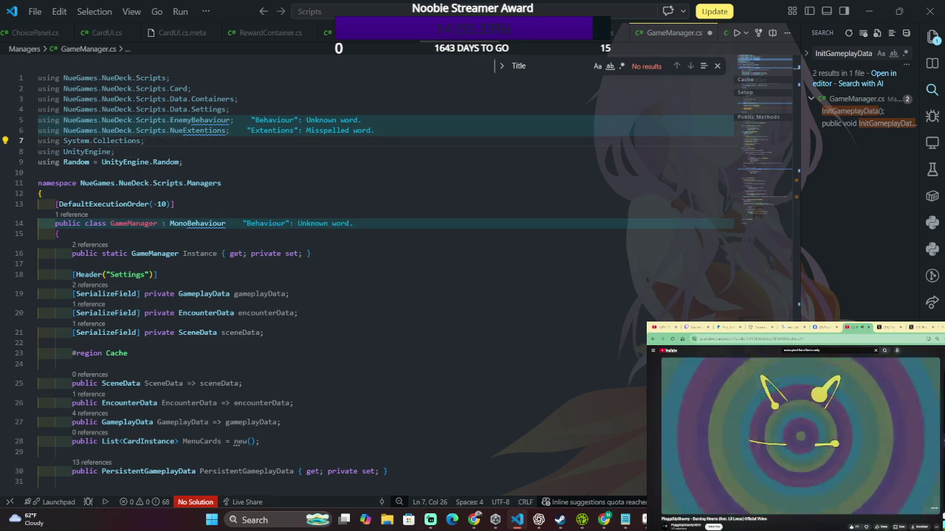
key("BackSpace")
type(".")
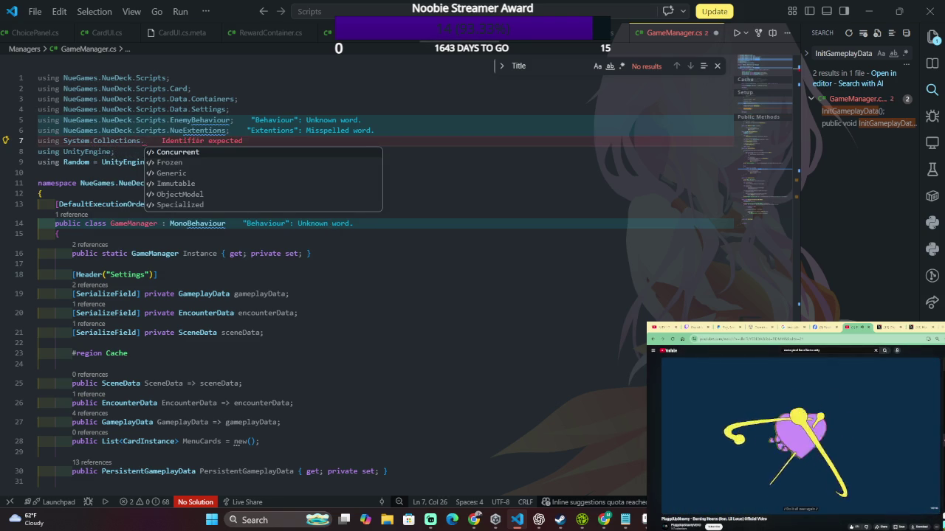
type("Gener")
key("Tab")
type(";")
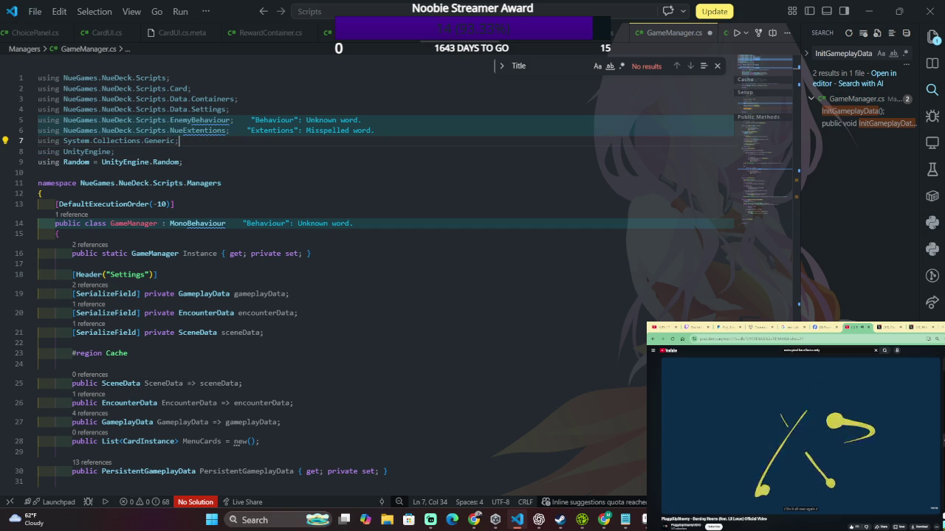
key("alt+Tab")
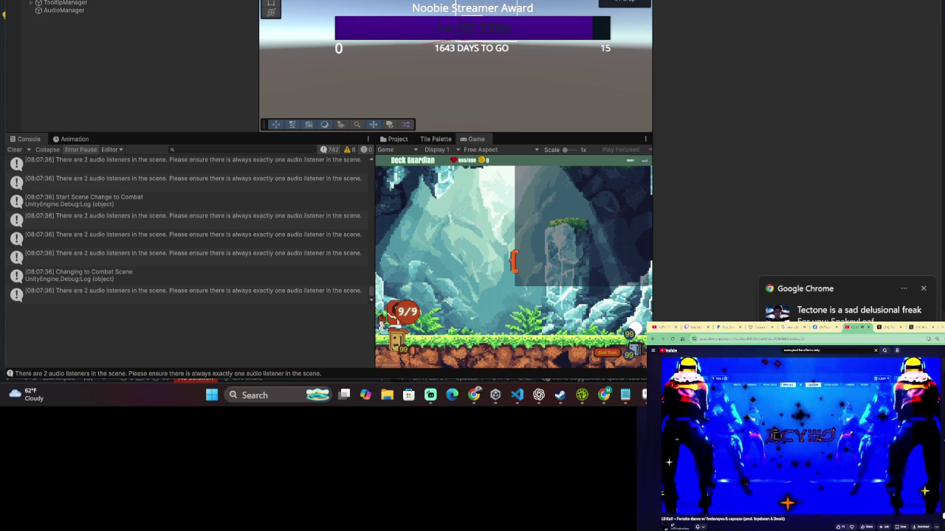
Select and expand TooltipManager to show its TooltipController and CursorController children.
left_click(34, 3)
left_click(34, 4)
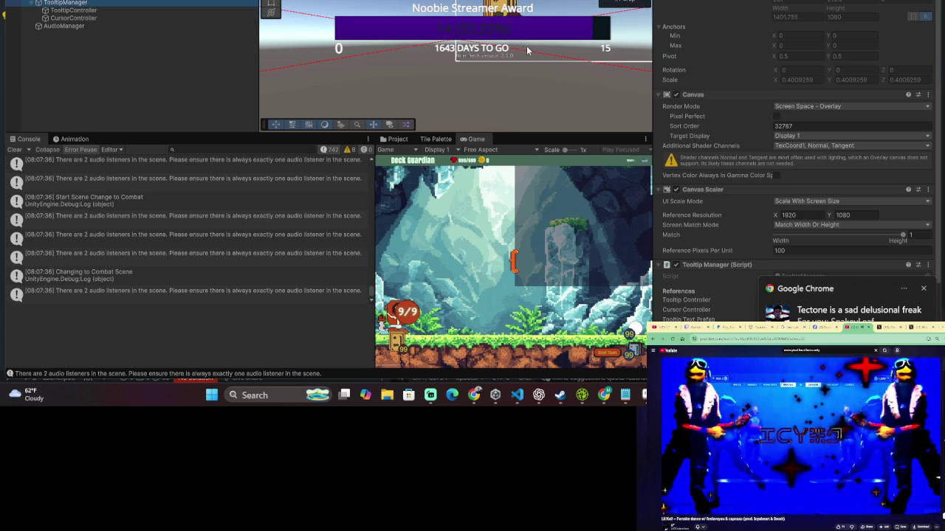
scroll(129, 15, "up", 1)
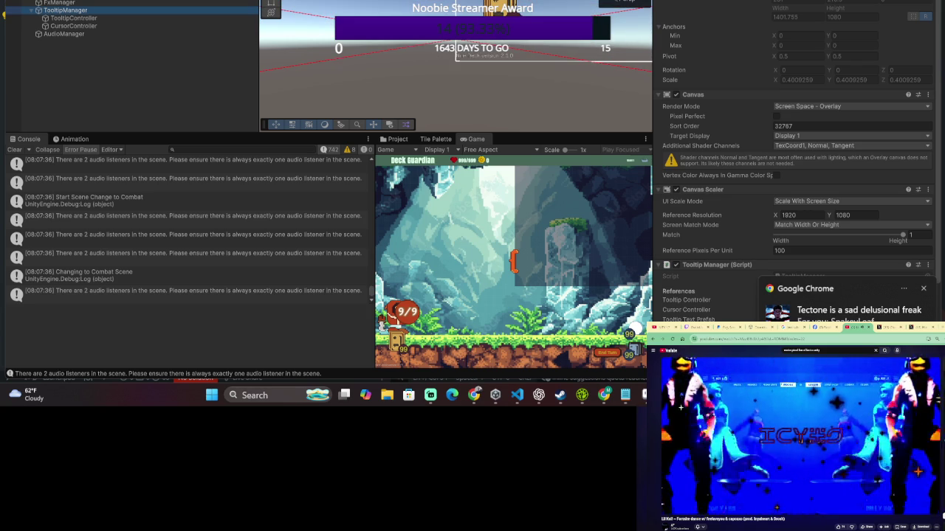
scroll(125, 6, "up", 3)
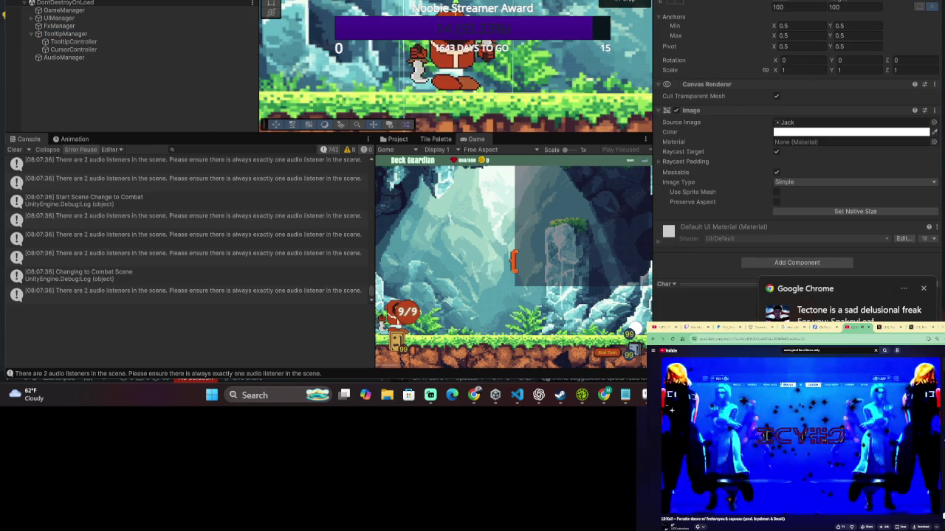
Stop play, load the 0- Main Menu scene, then replay and enter the first encounter.
key("ctrl+p")
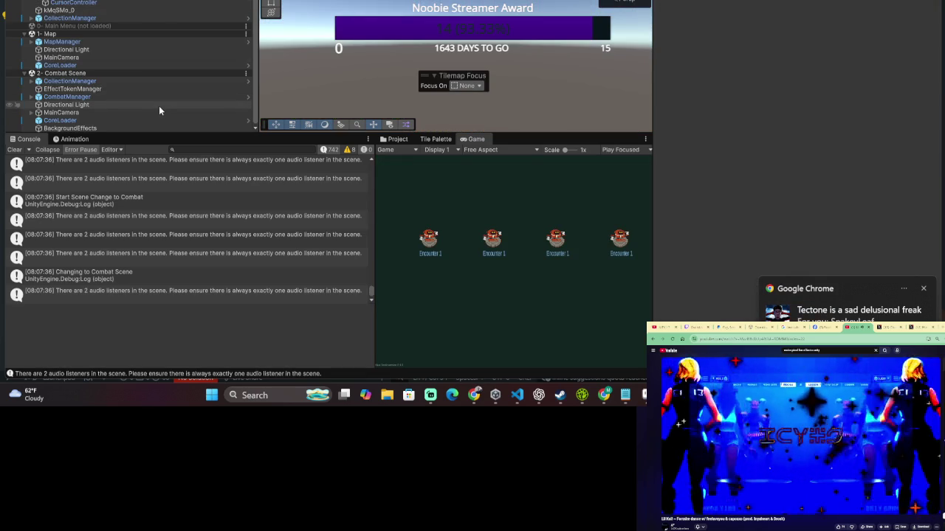
left_click(220, 73)
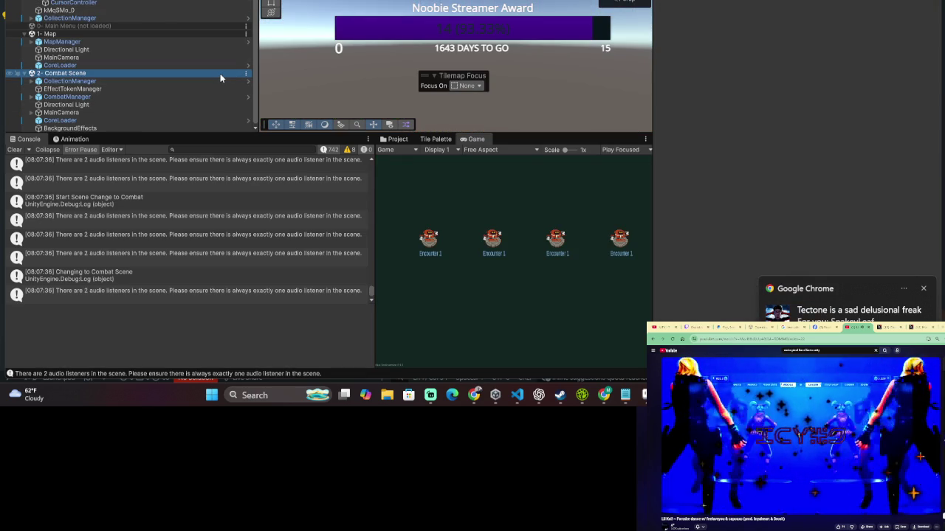
left_click(143, 33)
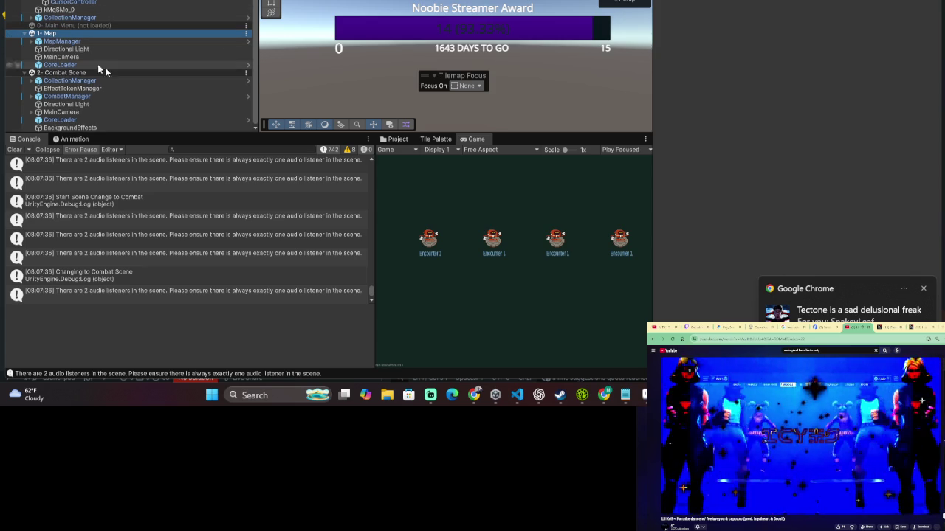
left_click(102, 26)
right_click(102, 25)
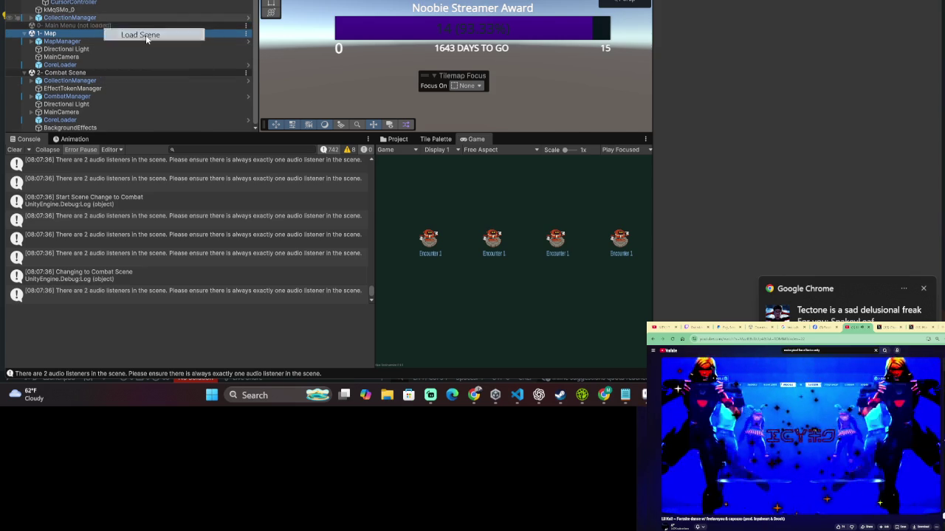
left_click(145, 34)
key("ctrl+p")
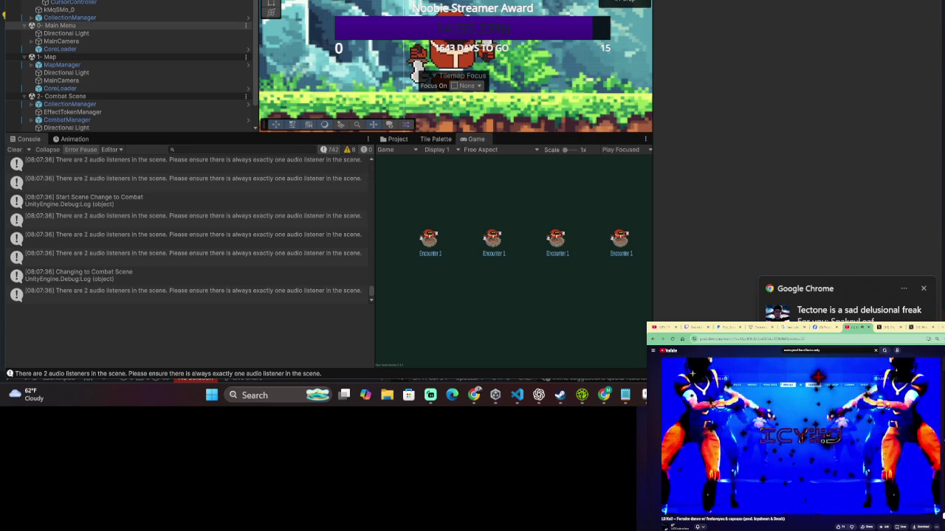
left_click(428, 238)
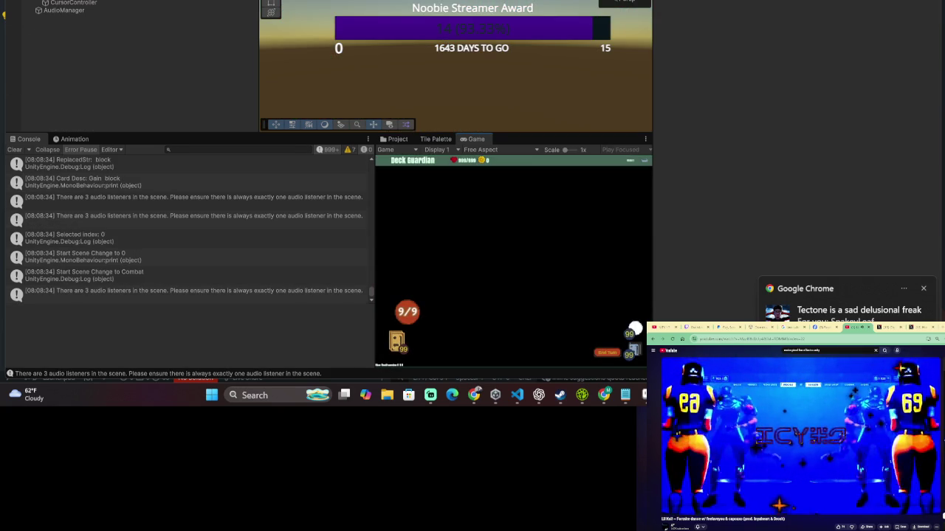
Stop the game and unload the 1- Map and 2- Combat Scene scenes.
key("ctrl+p")
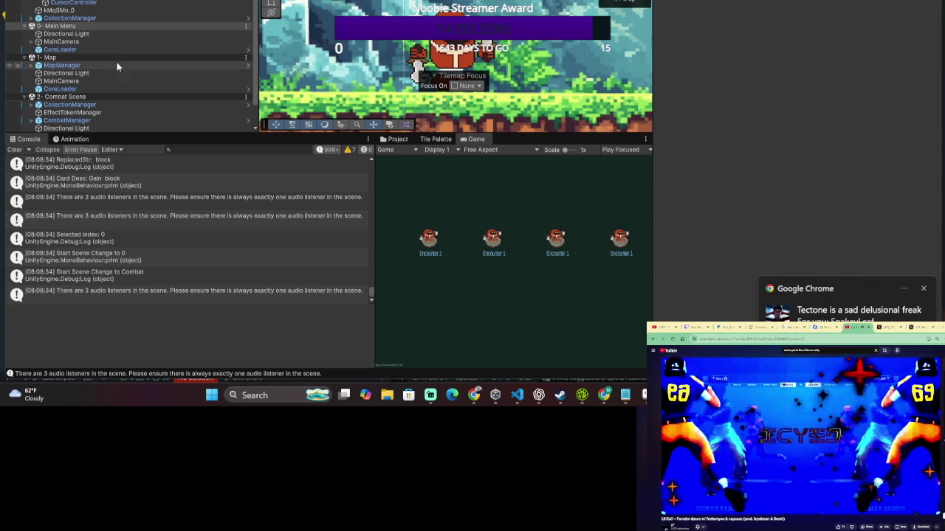
right_click(97, 57)
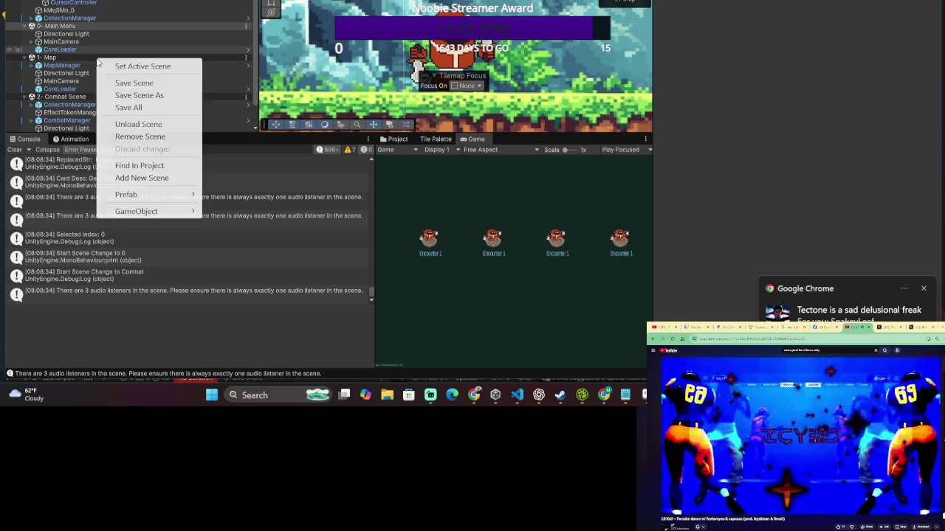
left_click(138, 124)
right_click(77, 67)
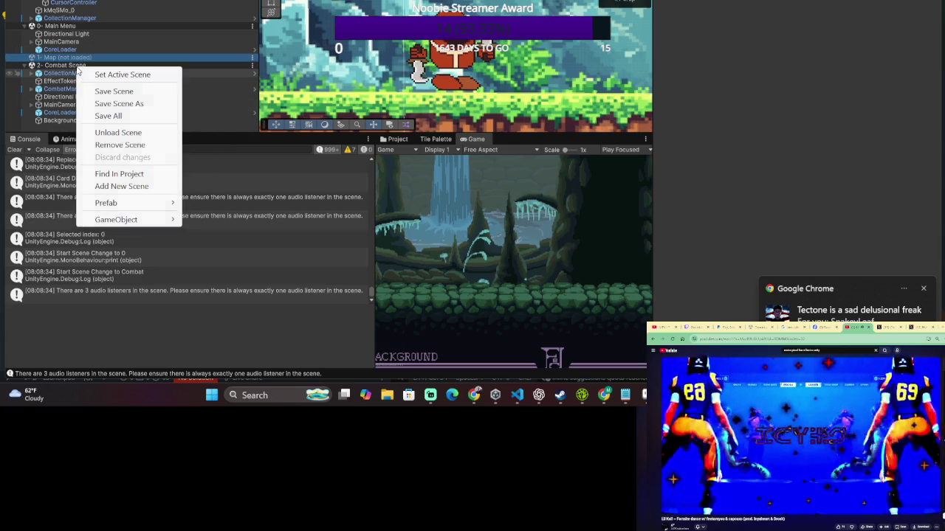
left_click(107, 134)
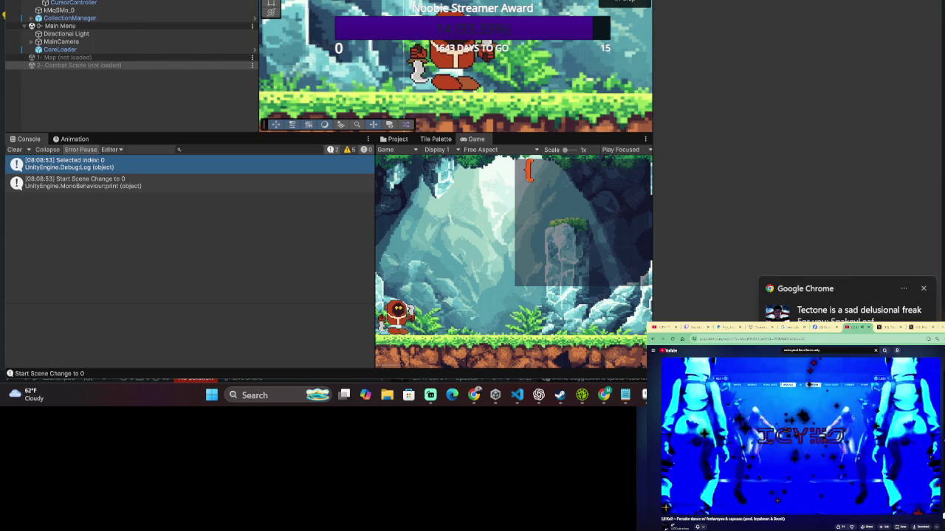
Reload 1- Map and 2- Combat Scene, and set 0- Main Menu as the active scene.
right_click(80, 60)
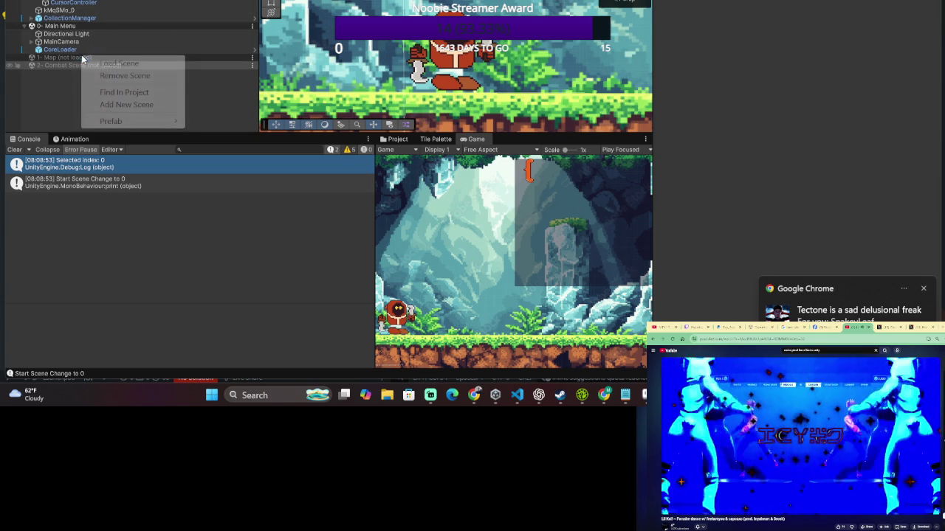
left_click(152, 65)
right_click(64, 101)
left_click(99, 108)
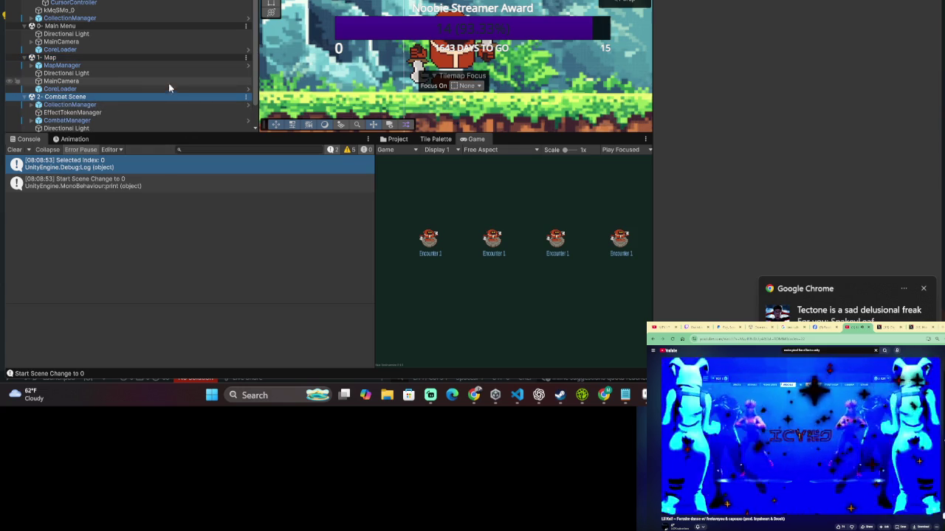
right_click(105, 25)
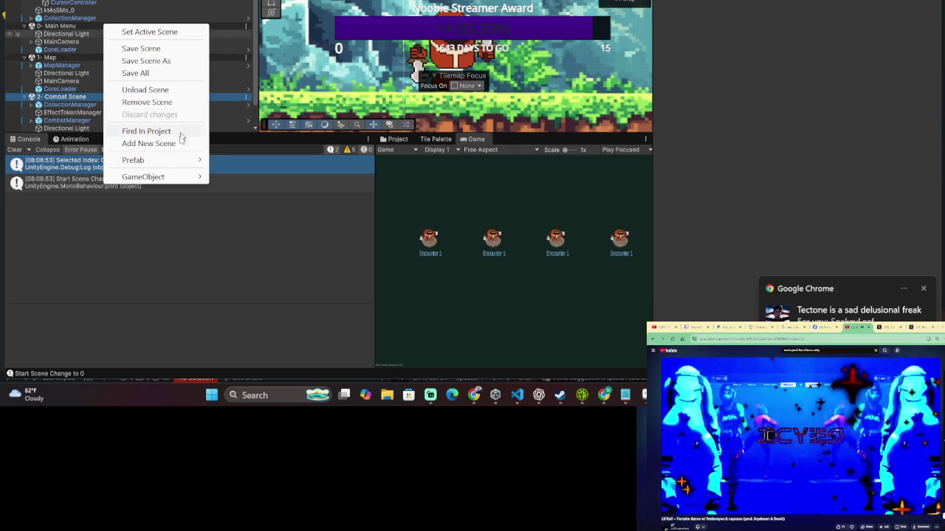
left_click(184, 33)
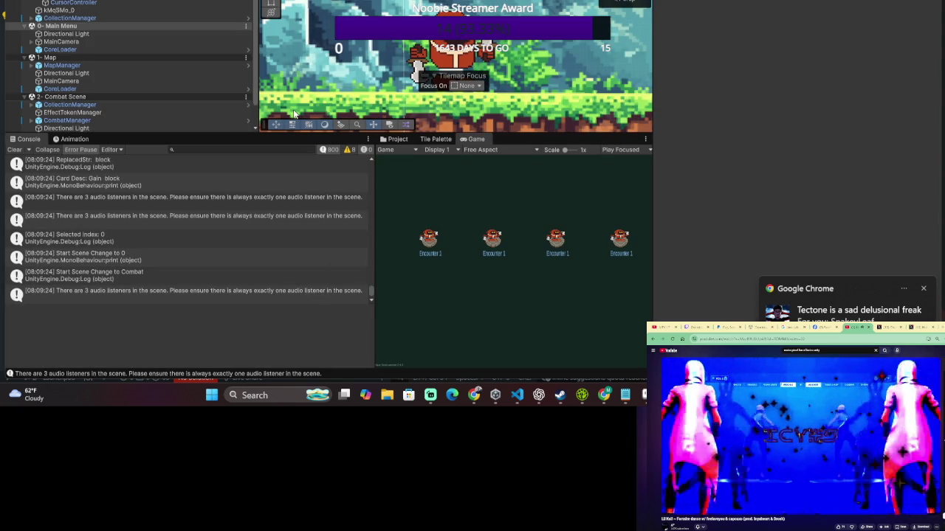
Scroll the Hierarchy to inspect GameManager's Gameplay, Encounter and Scene Data references.
scroll(127, 95, "down", 1)
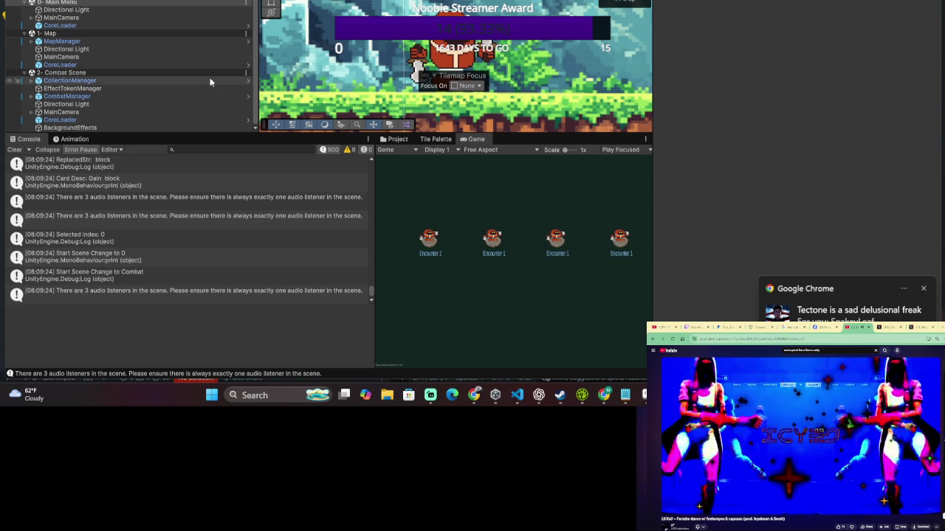
scroll(209, 78, "up", 1)
scroll(210, 78, "down", 1)
scroll(209, 78, "up", 1)
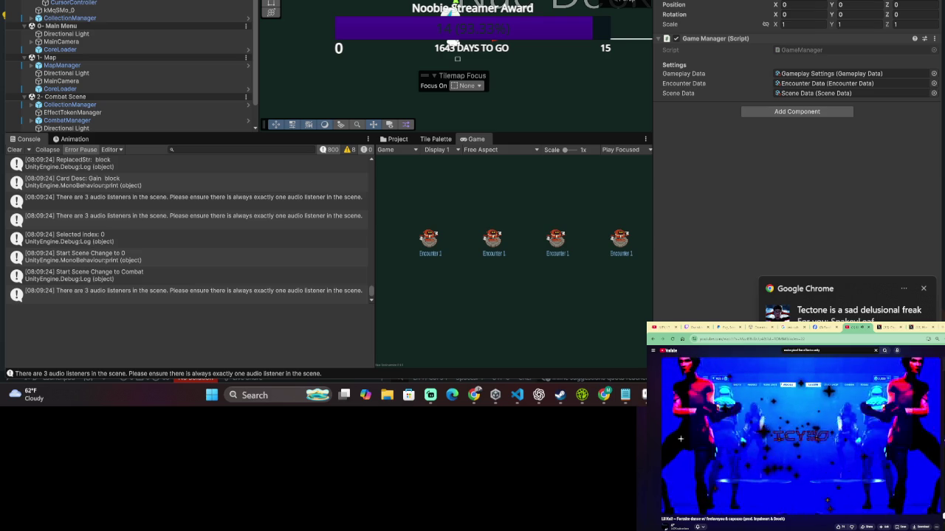
Unload 0- Main Menu, make 1- Map the active scene, and enter Play mode.
scroll(146, 48, "down", 1)
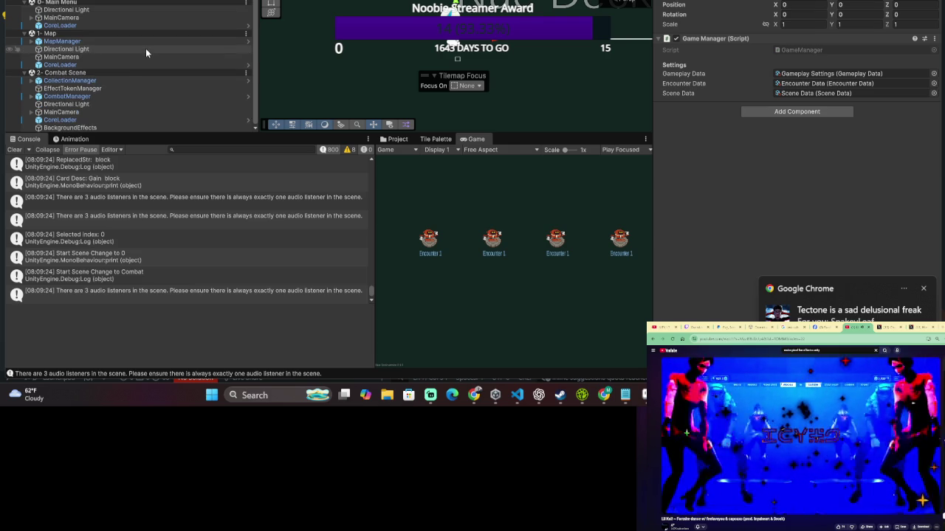
right_click(101, 73)
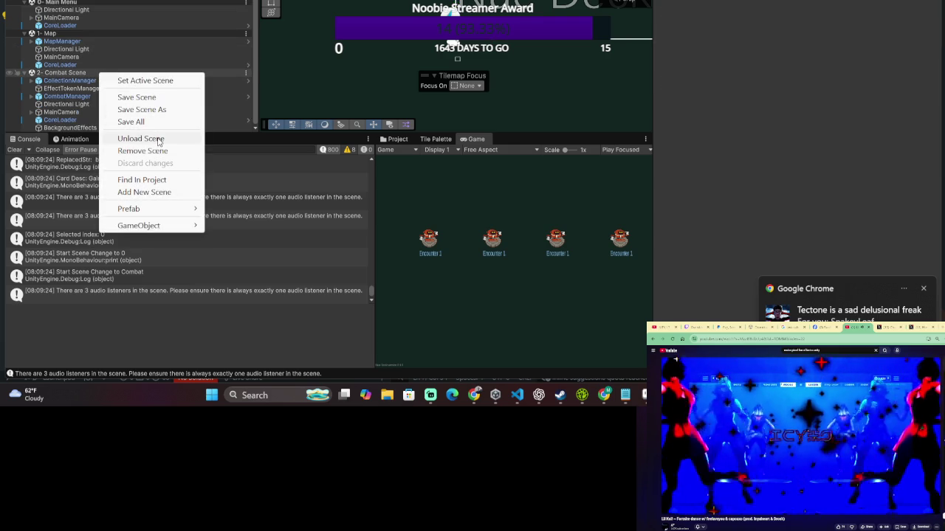
left_click(81, 73)
right_click(81, 73)
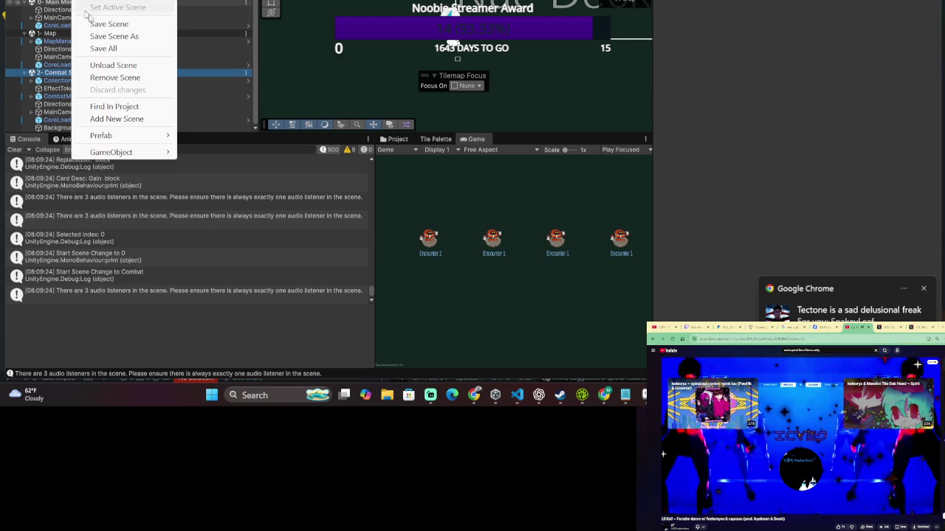
left_click(113, 65)
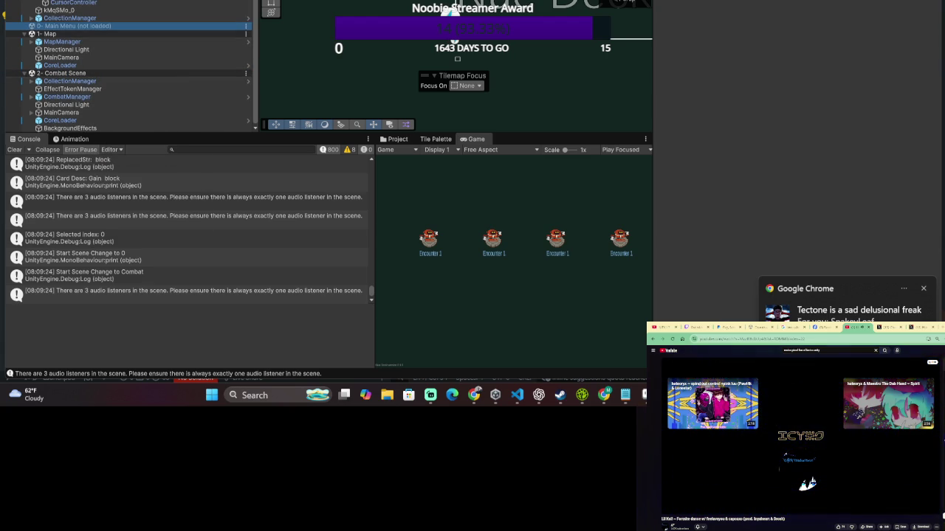
right_click(65, 34)
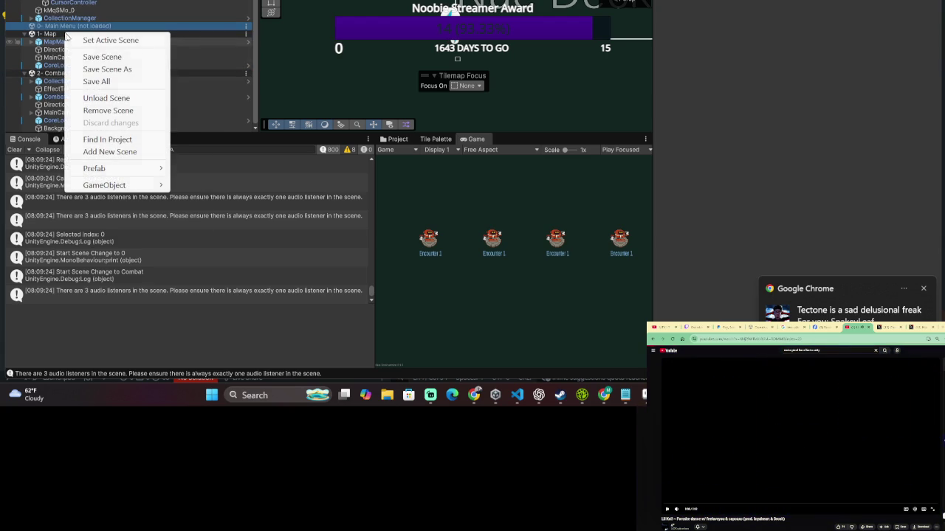
left_click(129, 41)
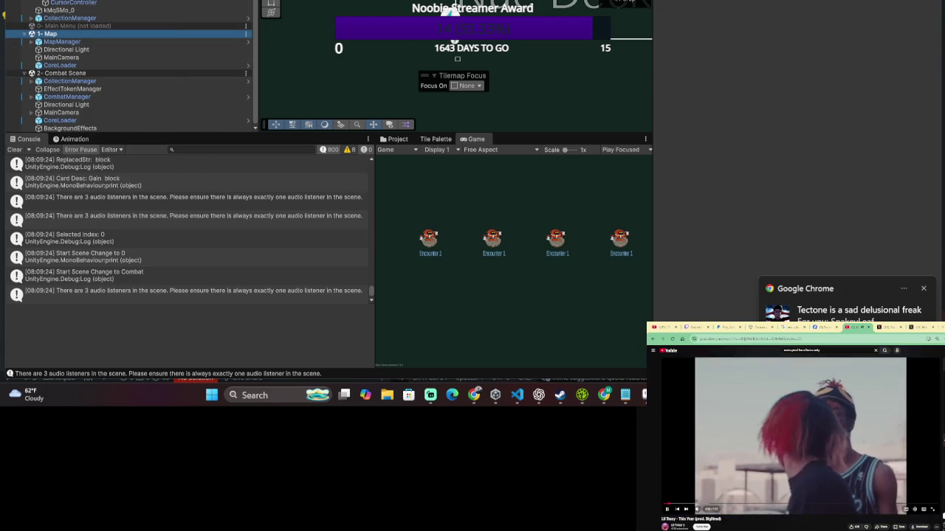
key("ctrl+p")
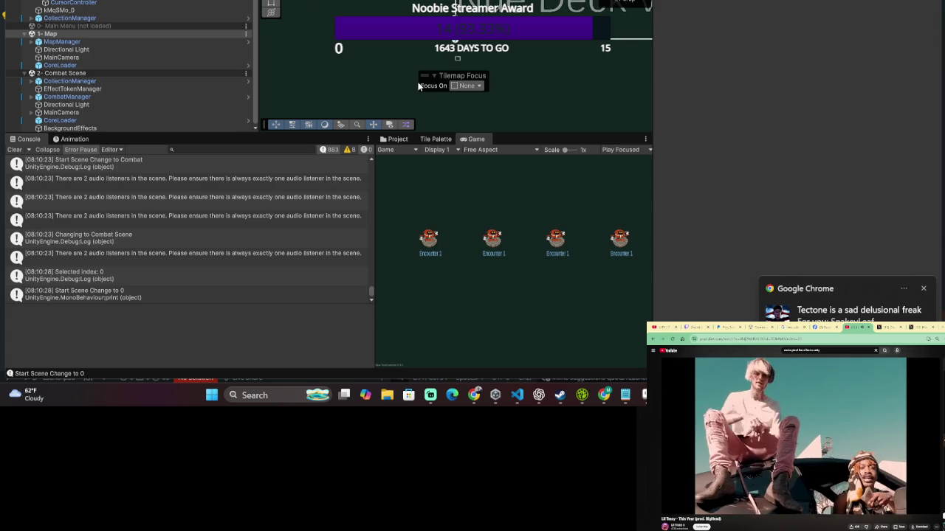
Bring VS Code forward and browse GameManager.cs's Awake setup code.
key("alt+Tab")
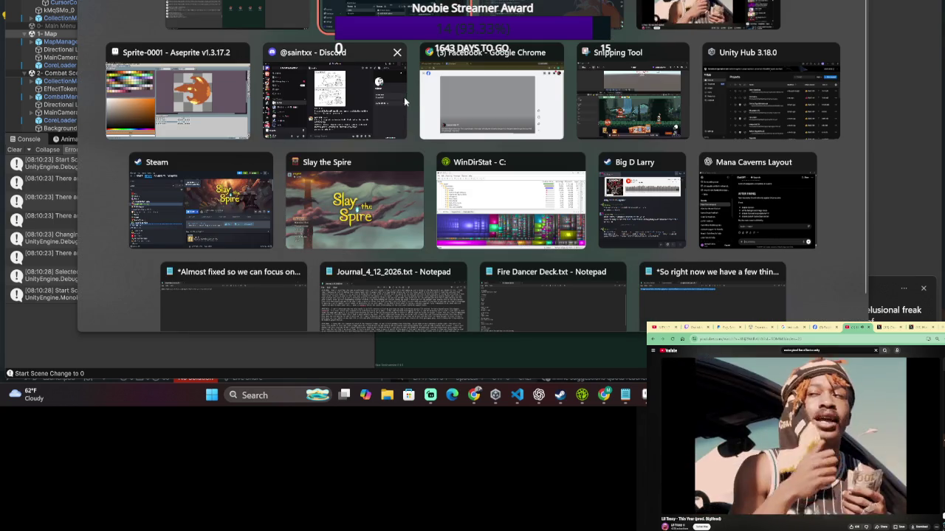
mouse_move(335, 92)
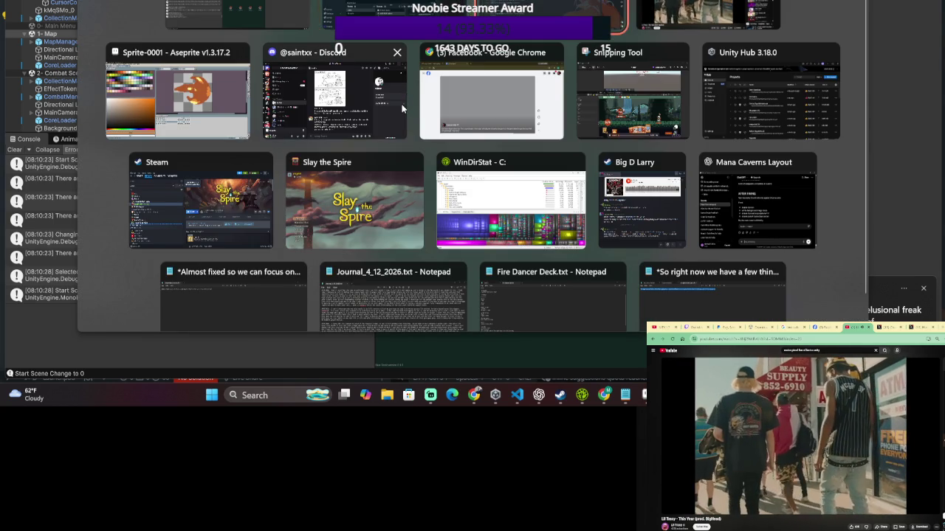
key("Return")
scroll(402, 99, "down", 4)
left_click(396, 88)
scroll(396, 88, "down", 1)
scroll(397, 89, "down", 1)
scroll(395, 90, "up", 2)
Search Quick Open for 'enemy' and open the matching script.
scroll(393, 91, "up", 1)
scroll(391, 93, "down", 2)
scroll(389, 96, "down", 2)
left_click(388, 98)
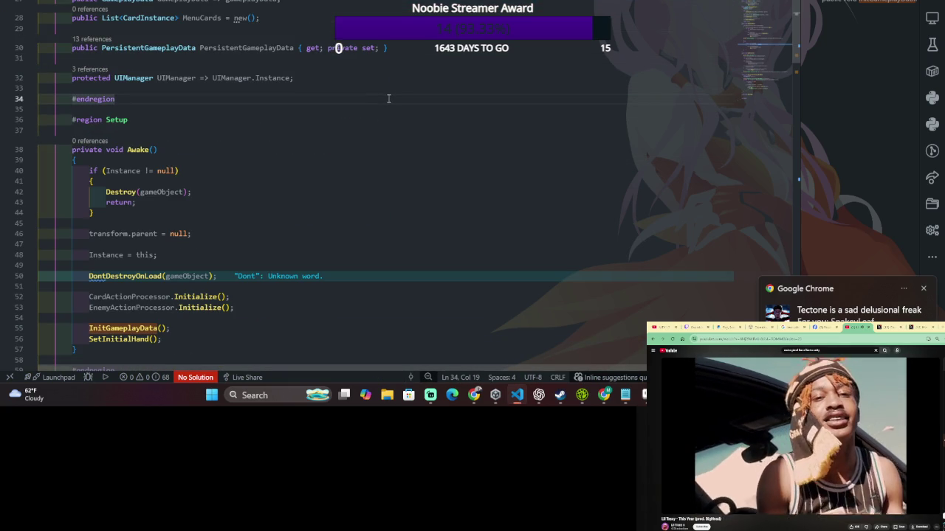
key("ctrl+p")
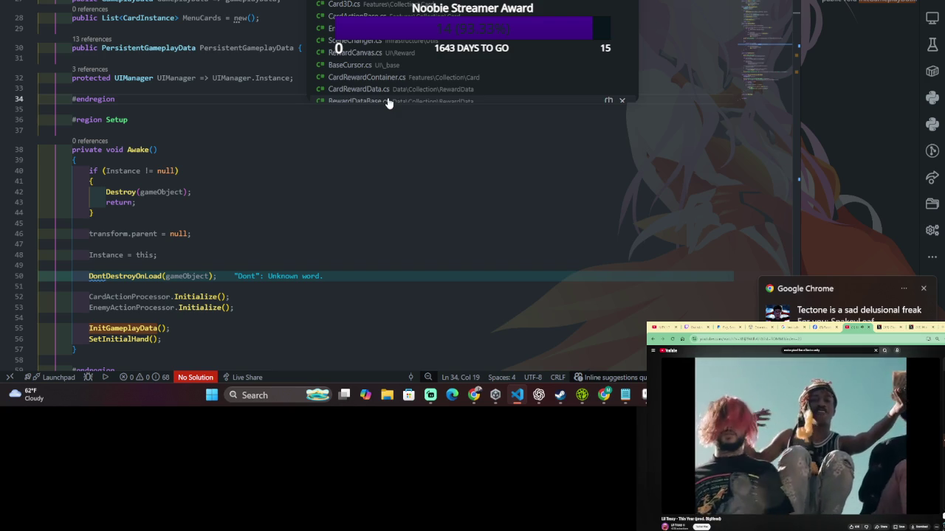
type("enemy")
key("Return")
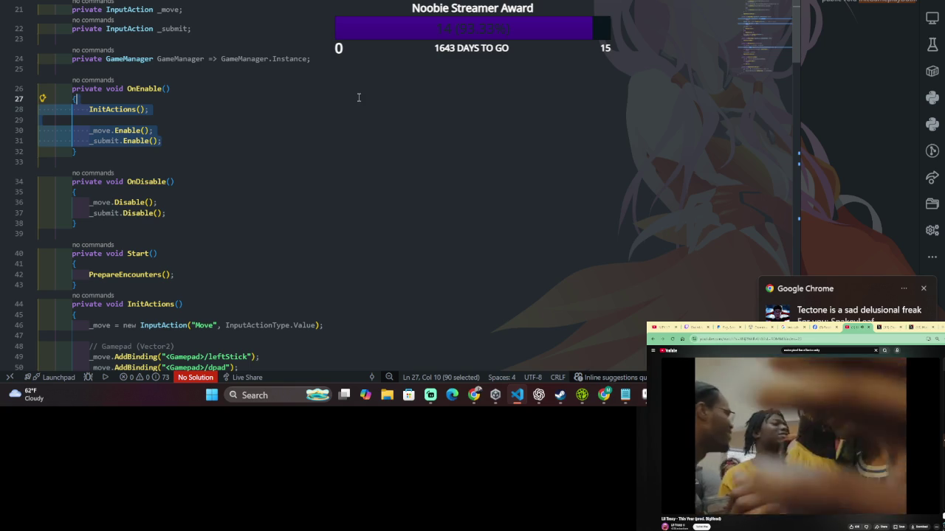
In MapManager's Start method, select the PrepareEncounters call and type a semicolon.
left_click(347, 138)
scroll(347, 138, "down", 3)
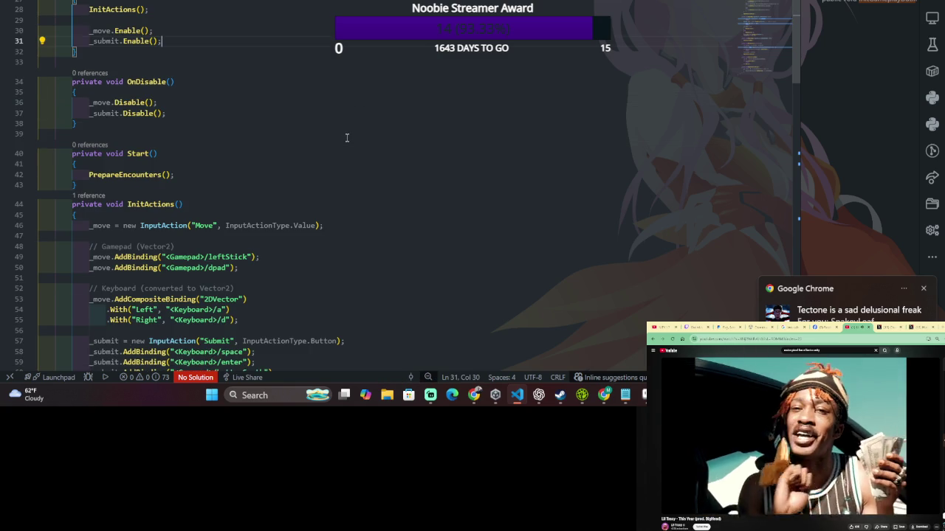
scroll(347, 137, "down", 3)
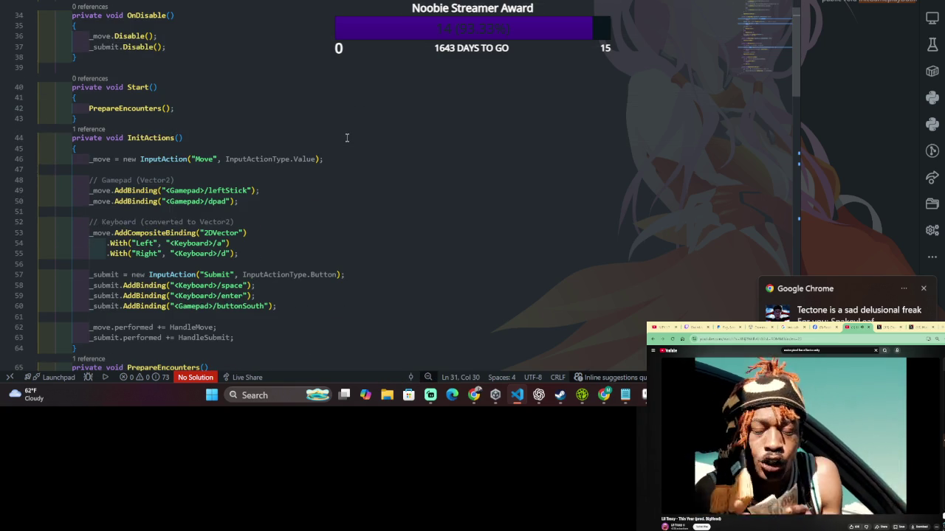
left_click(326, 99)
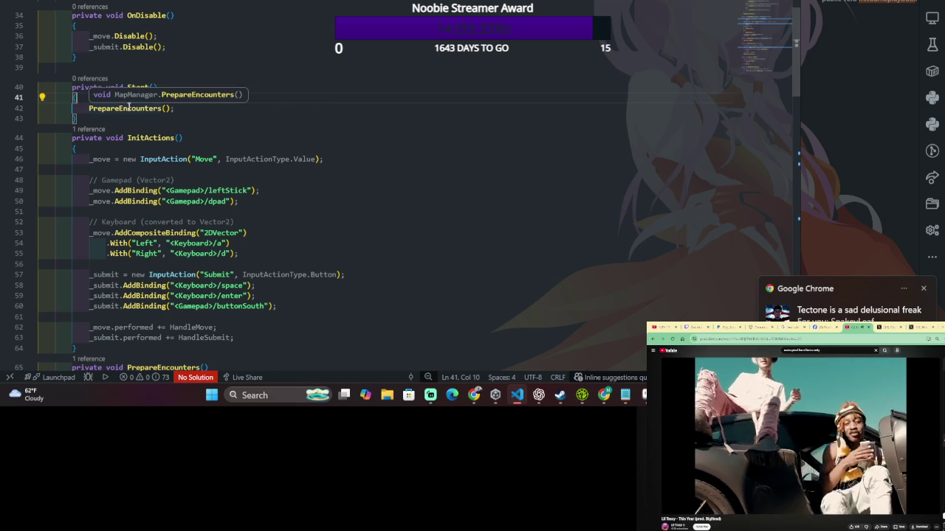
left_click_drag(128, 108, 173, 108)
type(";")
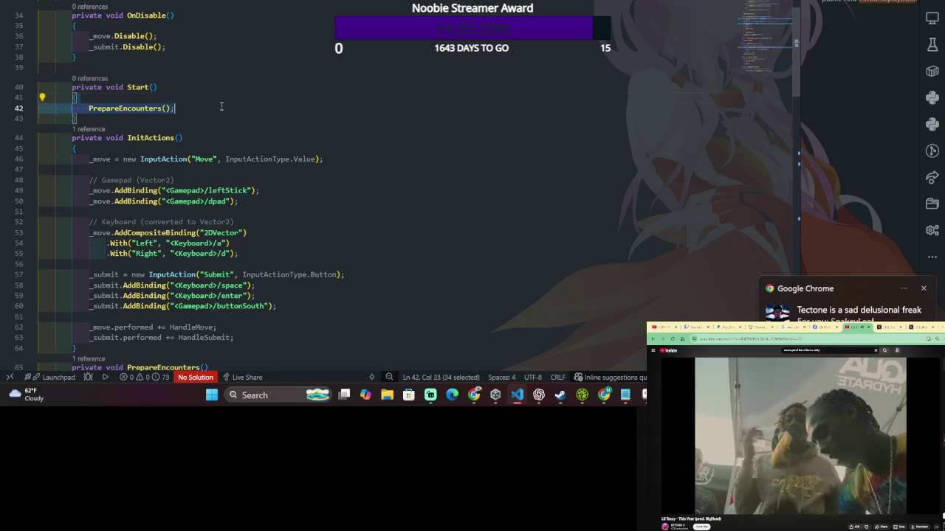
Scroll down to PrepareEncounters and click into its method body.
scroll(219, 112, "down", 2)
scroll(219, 112, "down", 1)
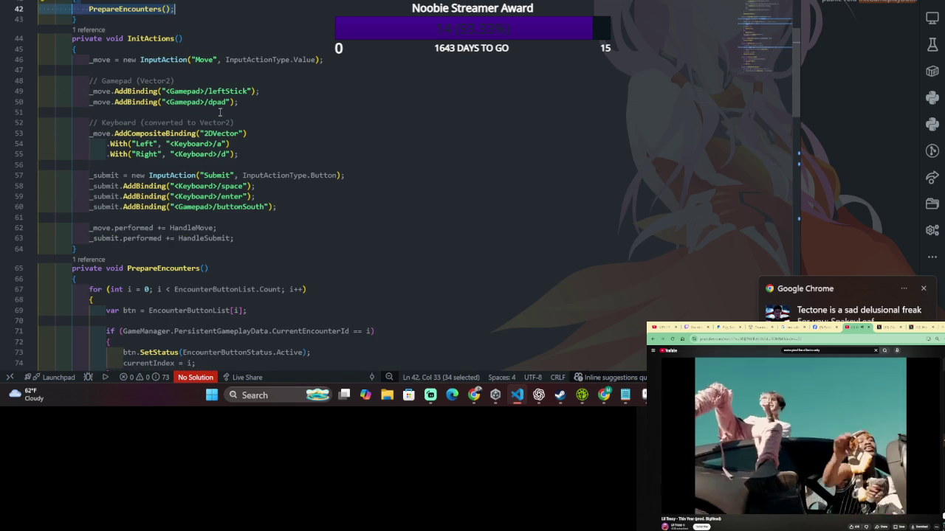
scroll(219, 112, "down", 2)
scroll(220, 115, "down", 1)
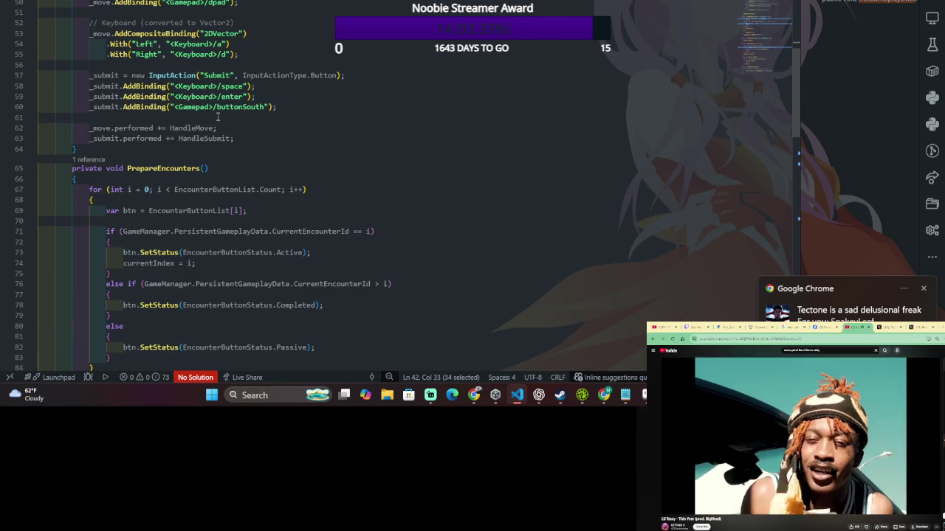
scroll(220, 119, "down", 2)
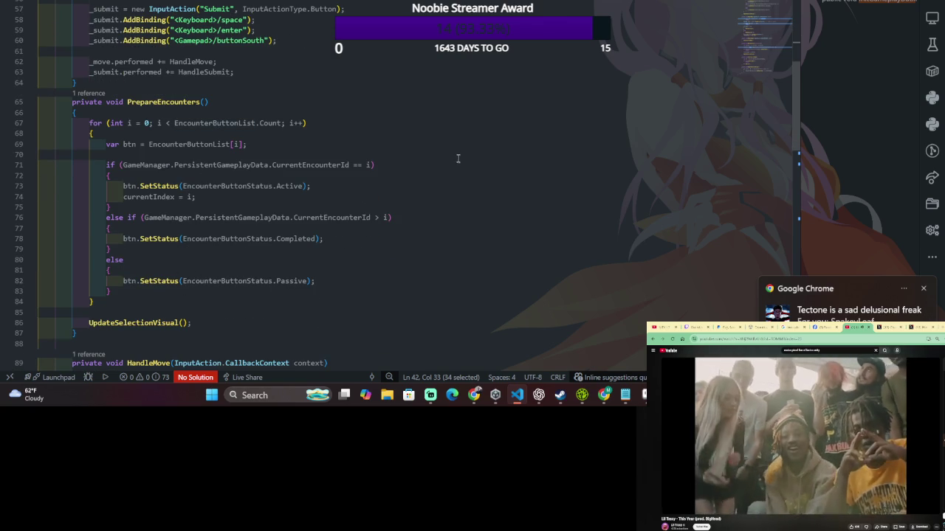
left_click(394, 117)
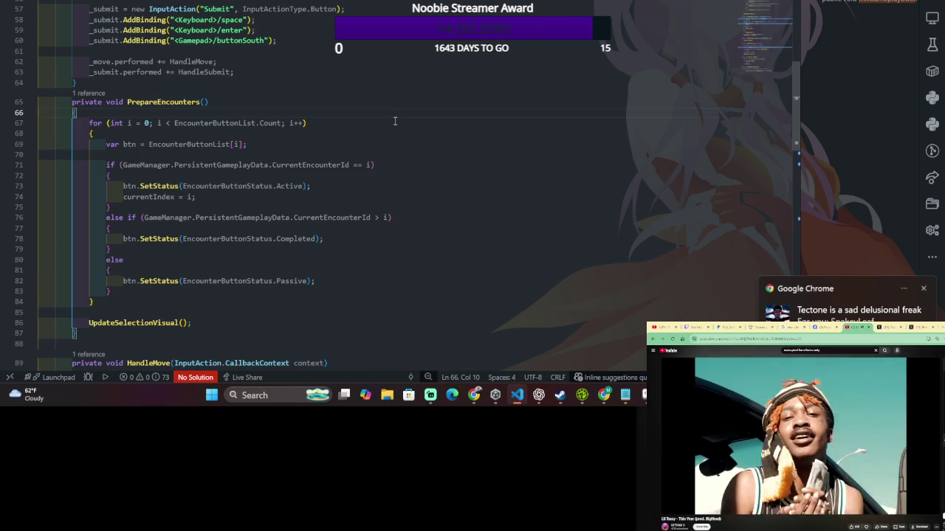
Add a new first line in PrepareEncounters: print("Preparing Encounters... ".
key("Return")
key("Return")
type("PrimaryInteropAssemblyAttribute")
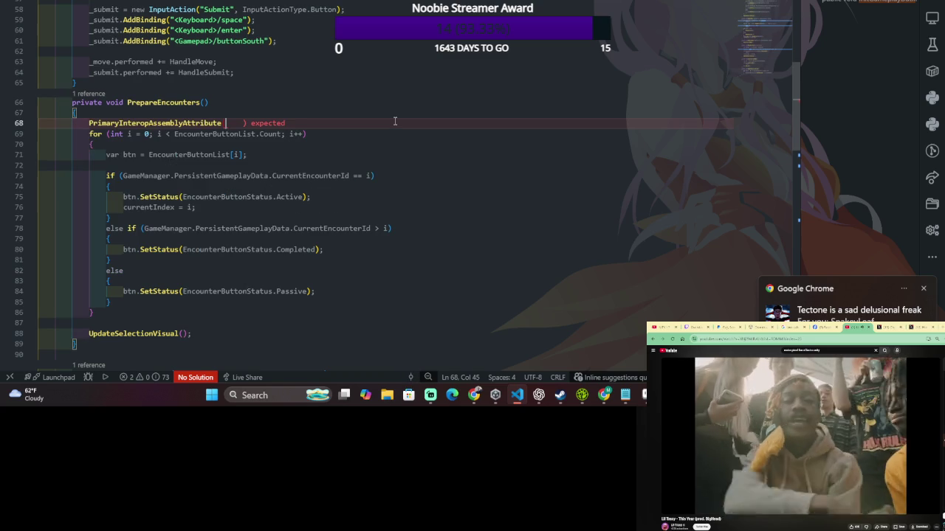
key("ctrl+BackSpace")
key("ctrl+BackSpace")
type("print")
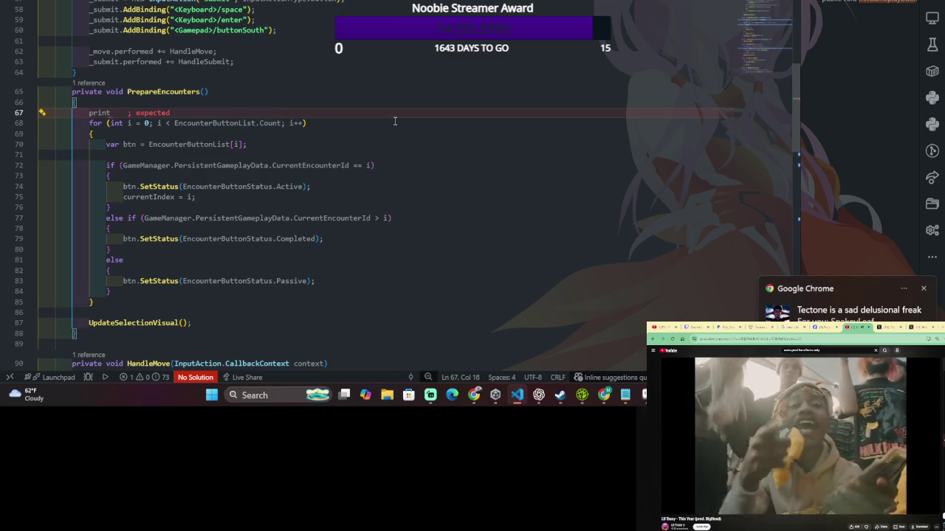
type("(\"Prepare")
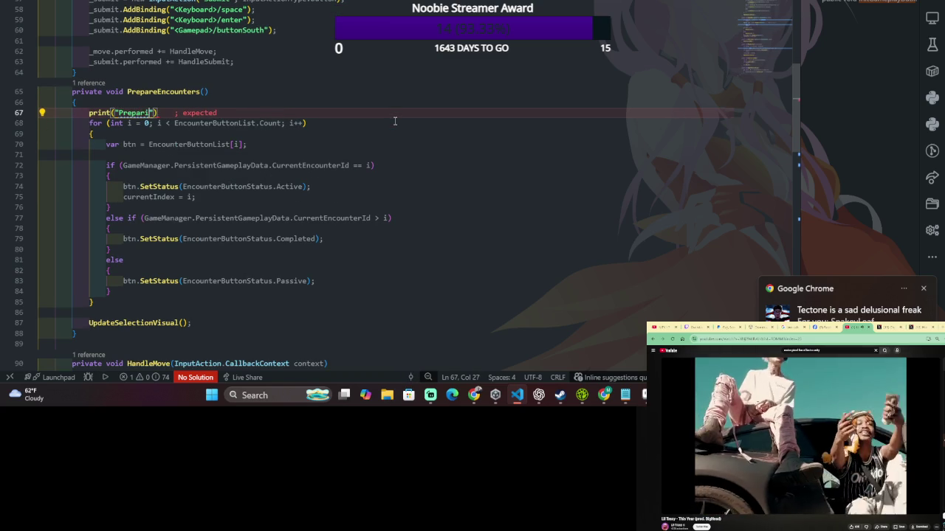
key("BackSpace")
type("ing Encounters... ")
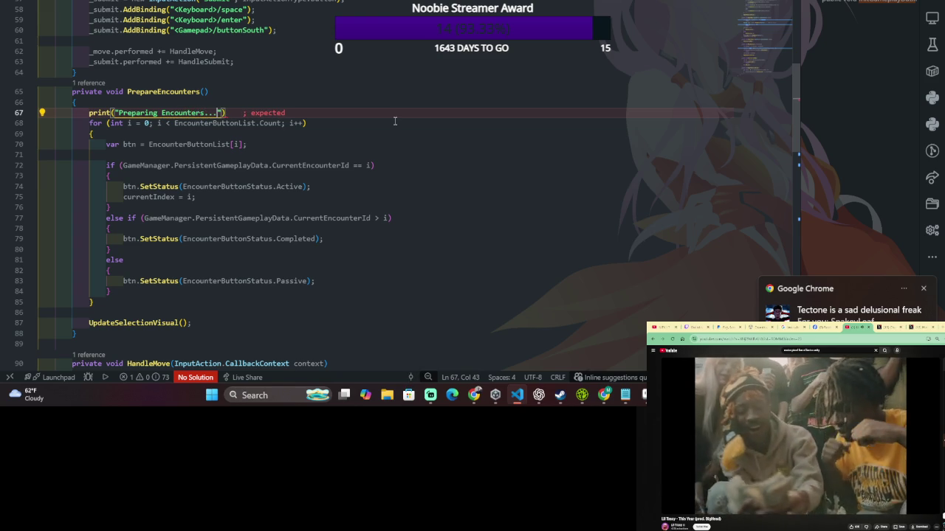
type("\"")
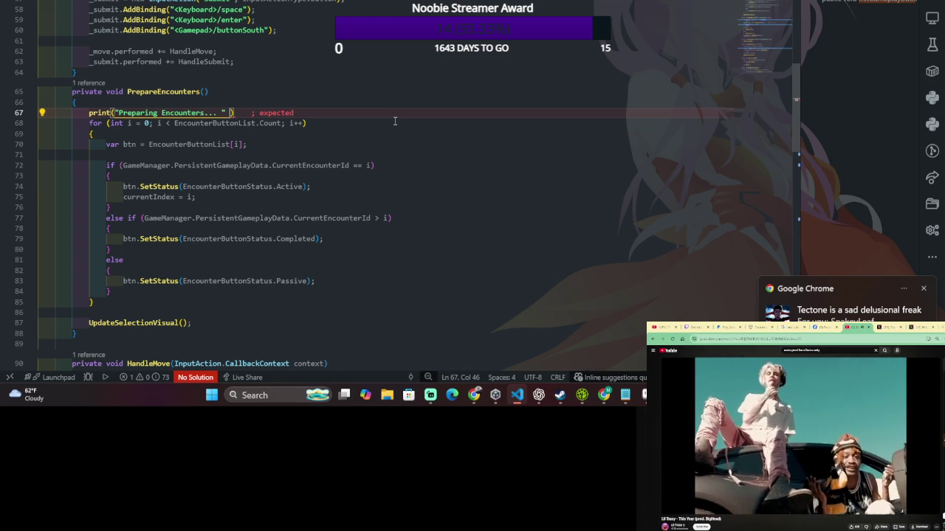
Turn the message into an interpolated $ string with a { placeholder after Preparing.
left_click(159, 115)
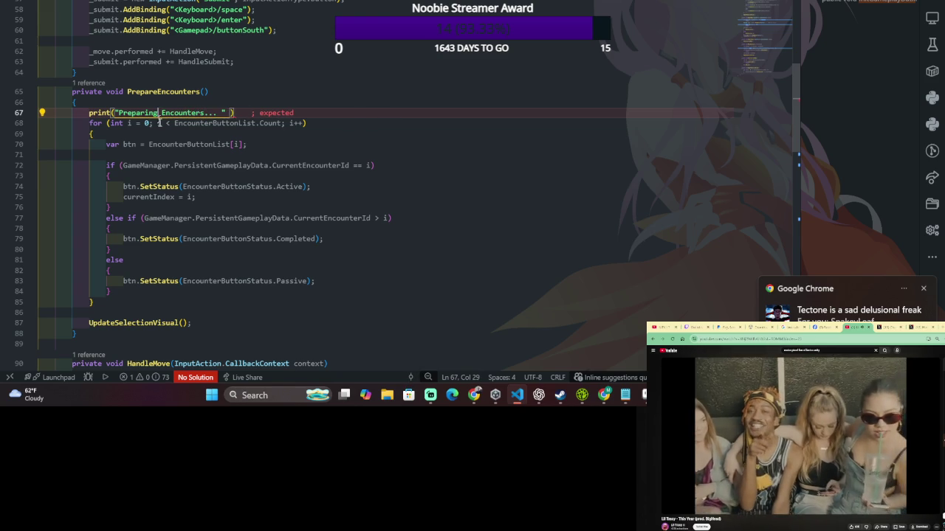
key("super+r")
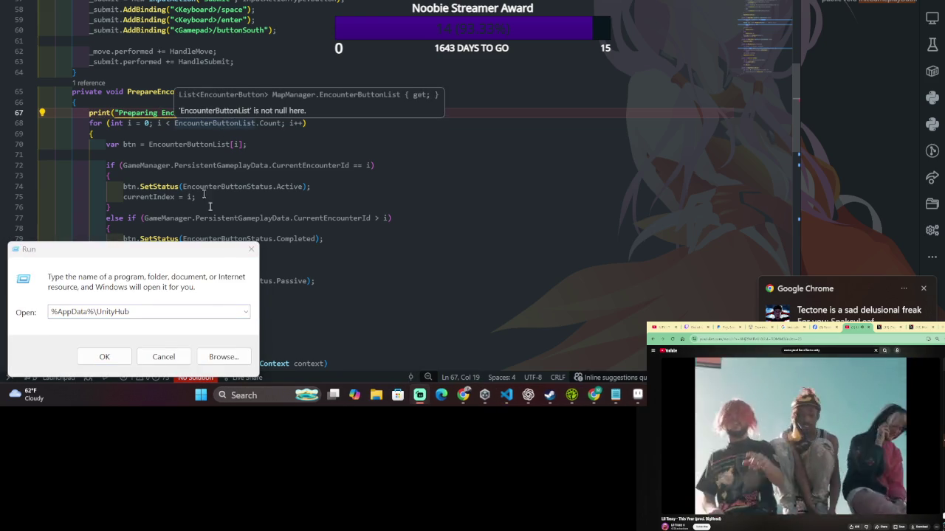
left_click(251, 249)
right_click(430, 395)
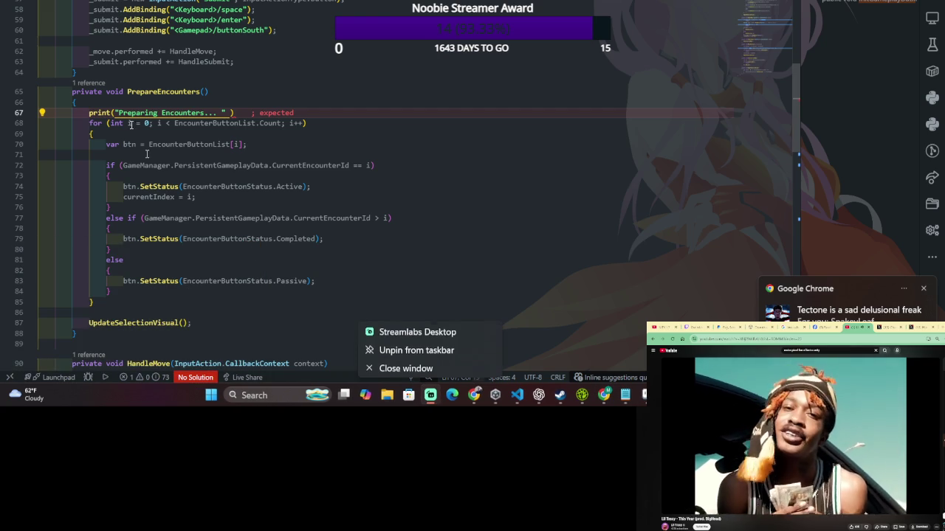
left_click(115, 111)
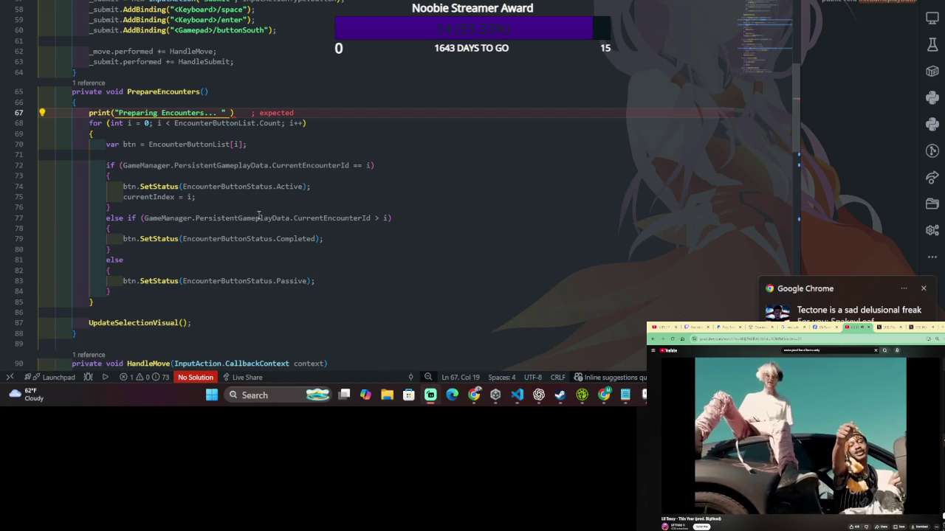
left_click(113, 113)
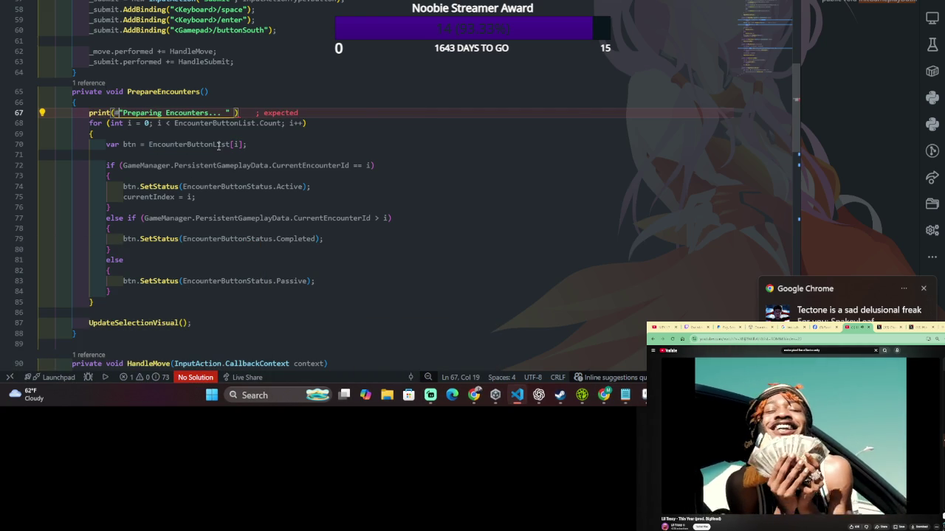
type("#")
key("BackSpace")
type("$")
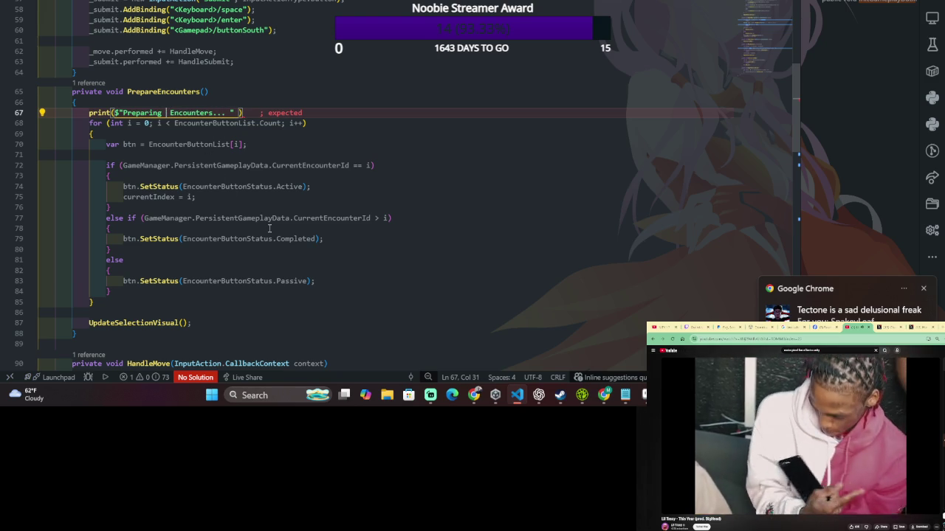
type(" {")
Copy EncounterButtonList.Count from line 68 into the placeholder, then go to the line end.
key("Down")
key("shift+Right")
key("shift+Right")
key("shift+Right")
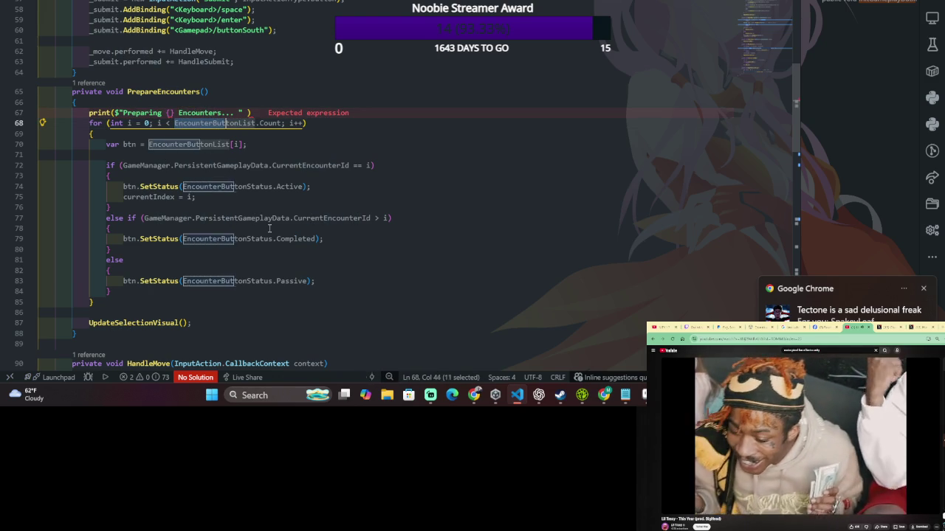
key("shift+Right")
key("shift+Right")
key("shift+Right")
key("ctrl+c")
key("Up")
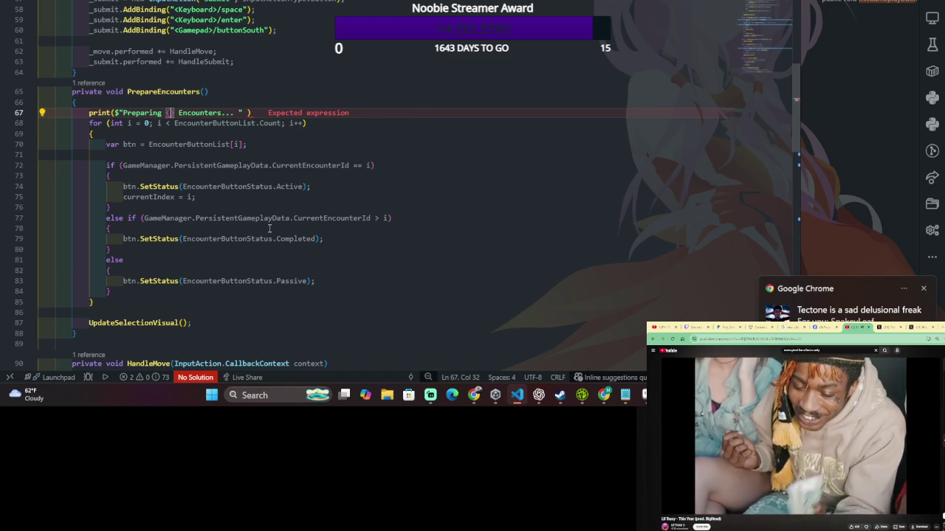
key("ctrl+v")
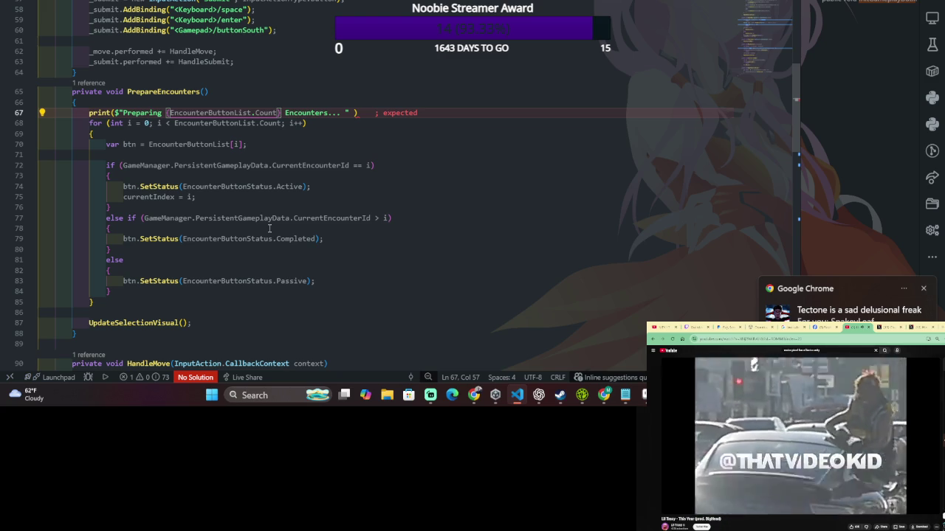
key("End")
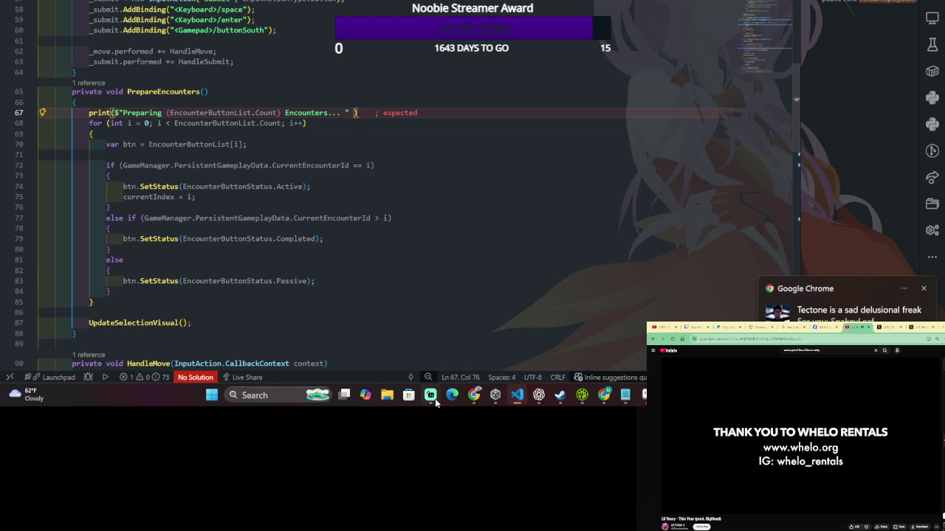
End the print statement with a semicolon and scroll down toward SelectCurrentNode.
type(";")
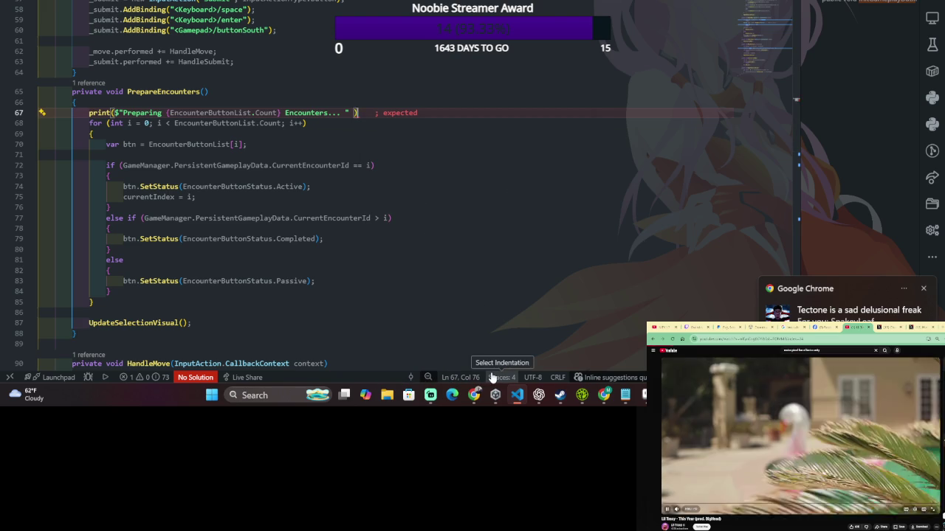
scroll(485, 249, "down", 5)
scroll(473, 221, "down", 4)
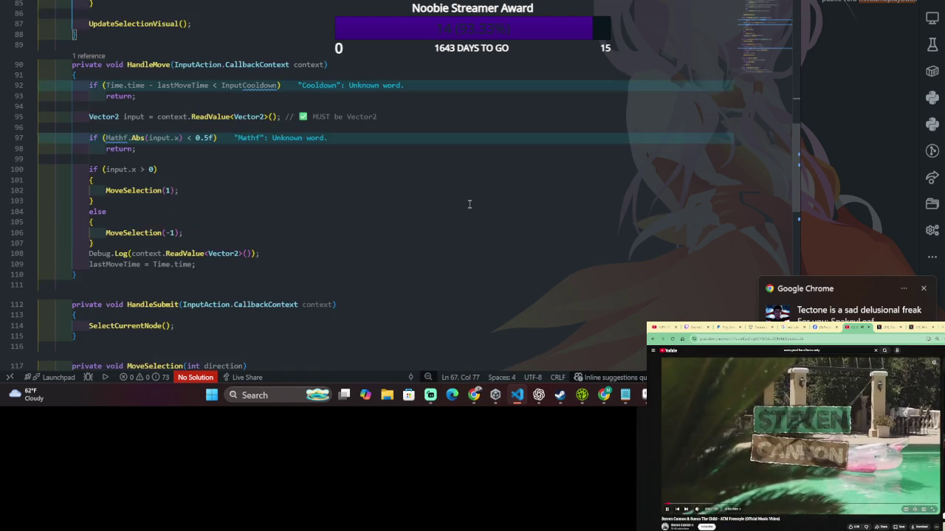
scroll(469, 205, "down", 2)
scroll(468, 205, "down", 4)
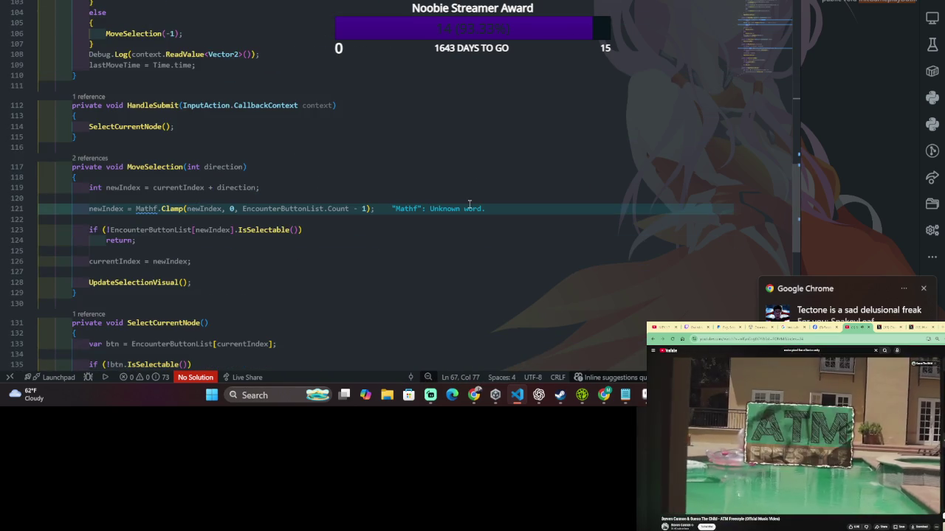
scroll(469, 204, "down", 1)
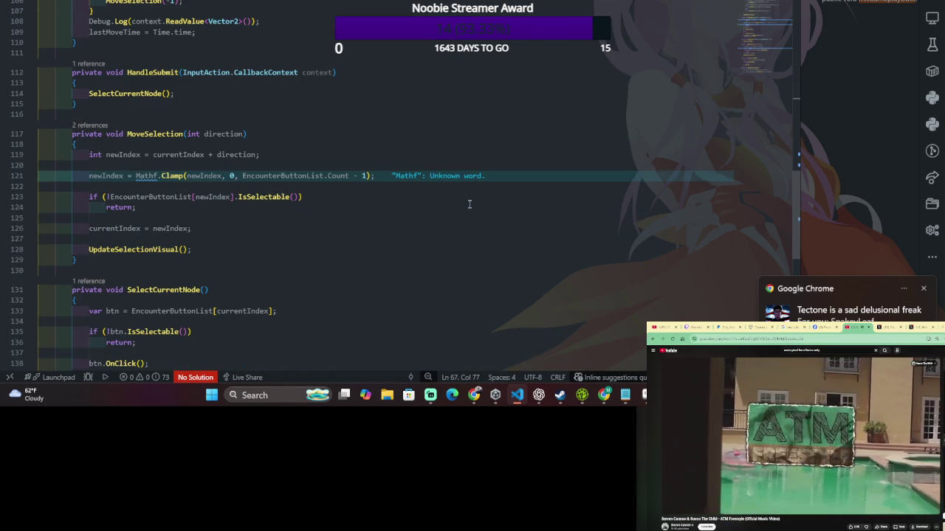
Highlight SelectCurrentNode's occurrences and select the btn.OnClick() call on line 138.
left_click(108, 94)
scroll(361, 131, "down", 3)
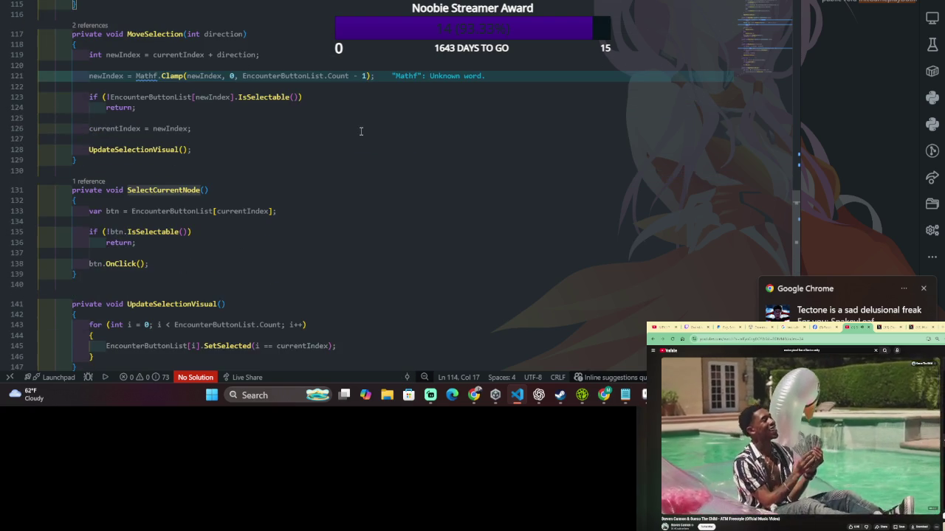
scroll(361, 133, "down", 1)
scroll(361, 134, "down", 1)
scroll(361, 135, "down", 1)
mouse_move(361, 164)
left_mouse_down()
mouse_move(369, 130)
mouse_move(392, 114)
left_mouse_up()
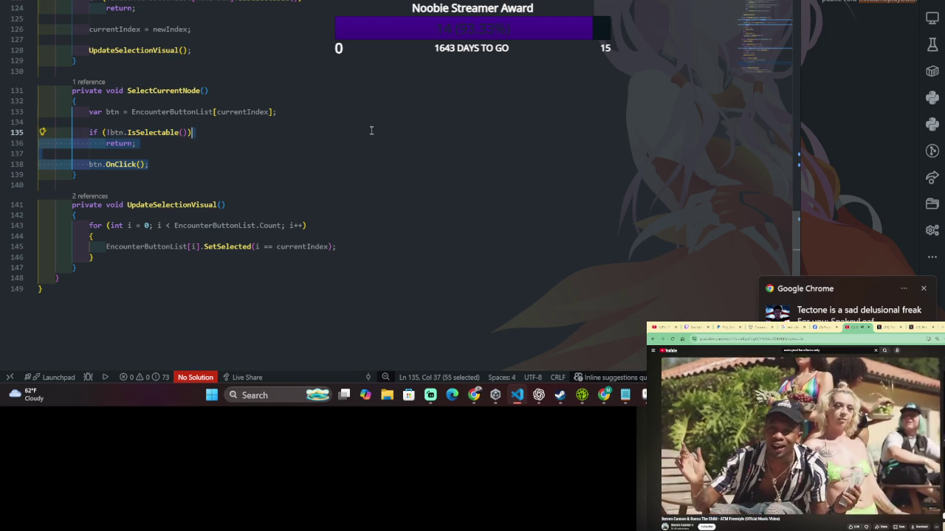
left_click_drag(390, 114, 371, 125)
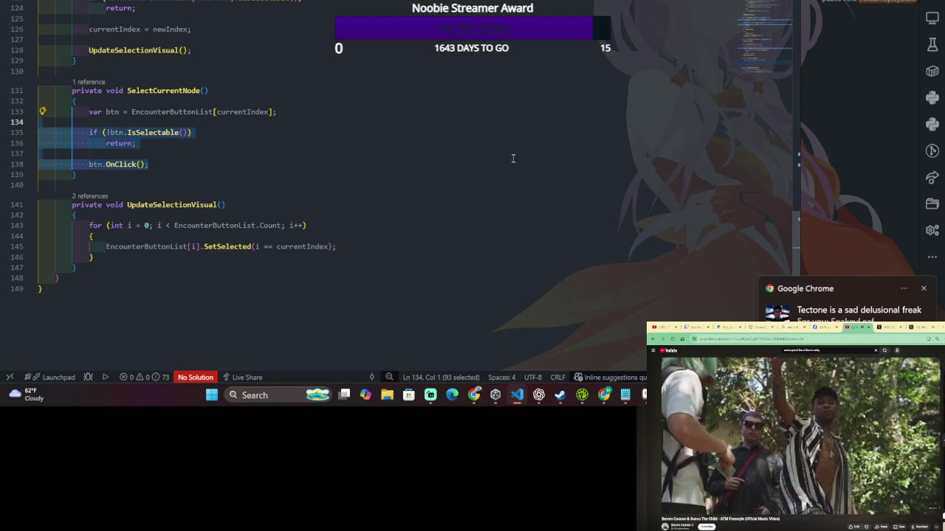
left_click_drag(90, 164, 105, 164)
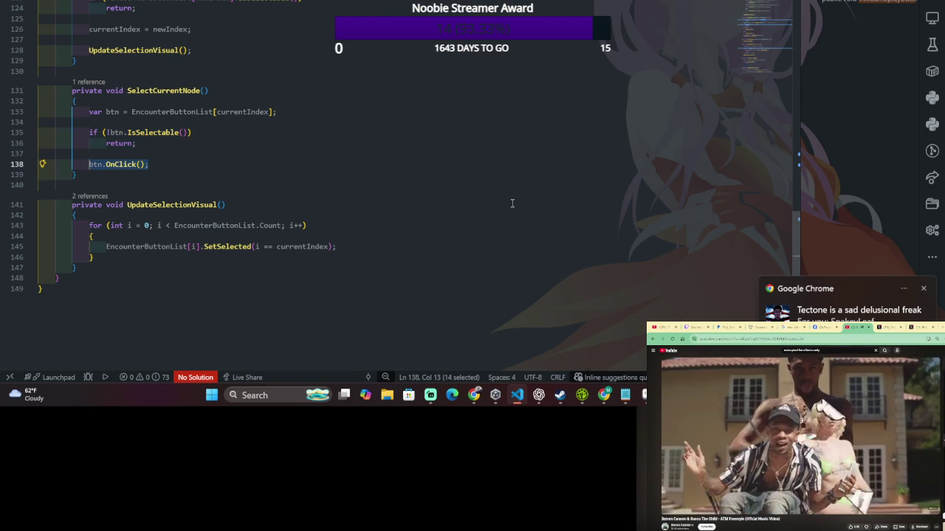
Delete btn.OnClick() from line 138, discarding trial SceneChanger and Scenemanag text, and bring up Quick Open.
key("BackSpace")
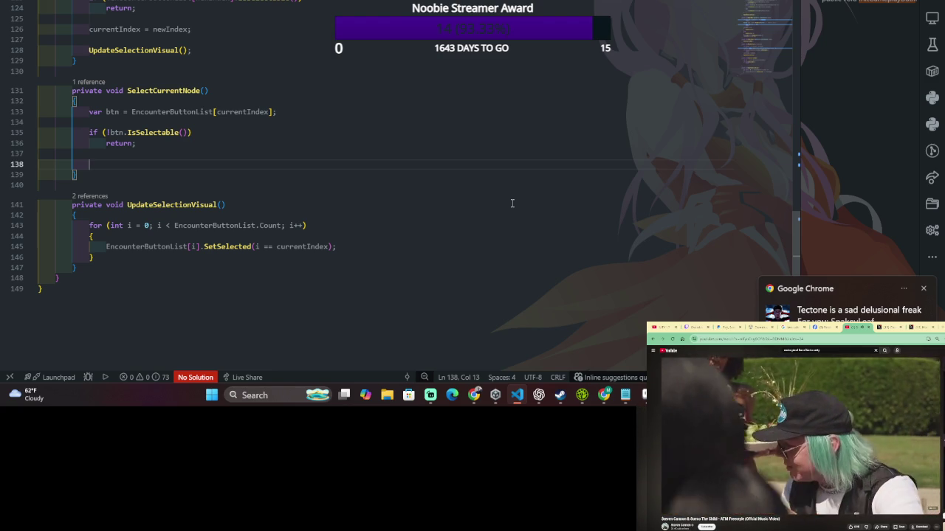
type("SceneChanger")
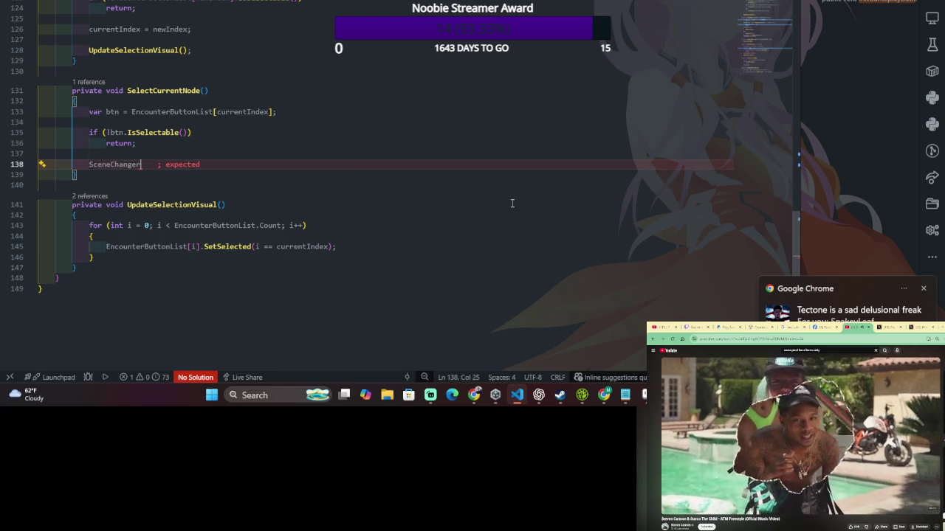
type(".")
key("BackSpace")
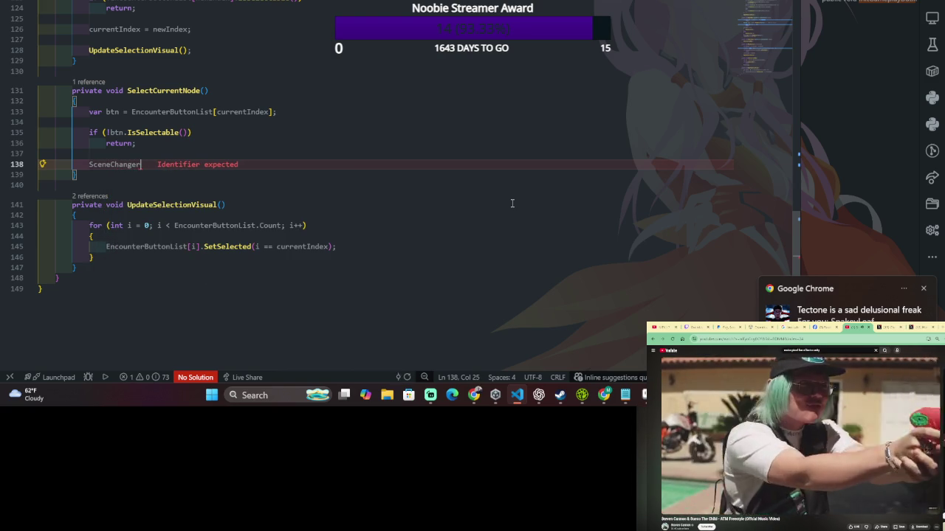
key("ctrl+BackSpace")
type("Sc")
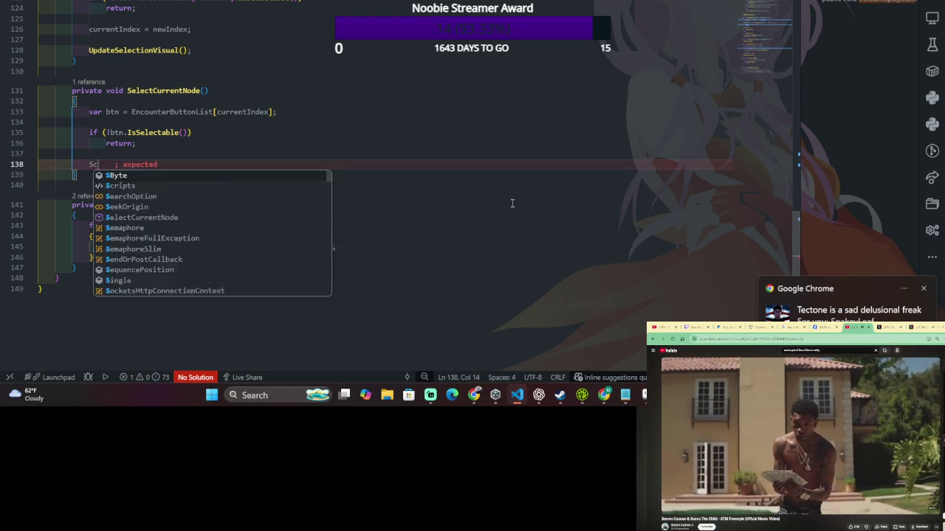
type("enemanag")
key("BackSpace")
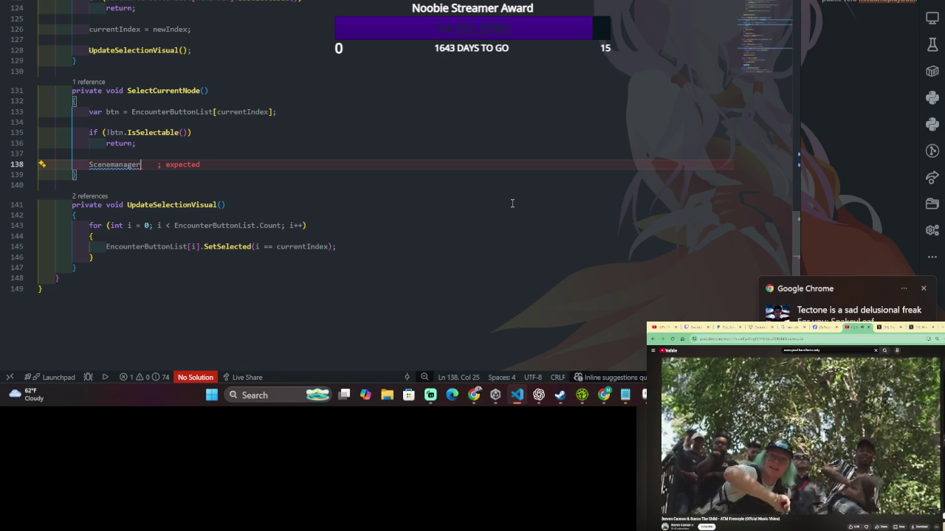
key("BackSpace")
key("BackSpace")
key("BackSpace")
key("BackSpace")
key("BackSpace")
key("ctrl+p")
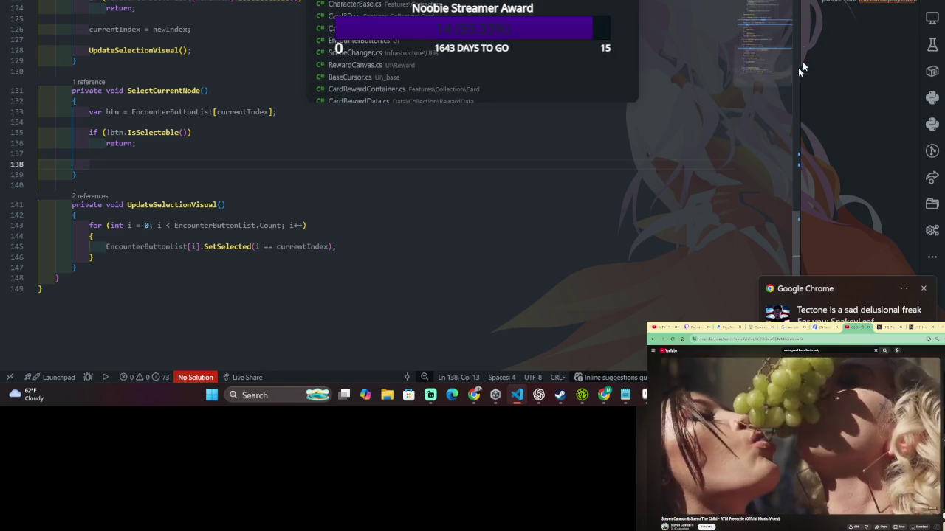
Dismiss Quick Open and browse the Scene search matches in SceneChanger.cs and CoreLoader.cs.
key("Escape")
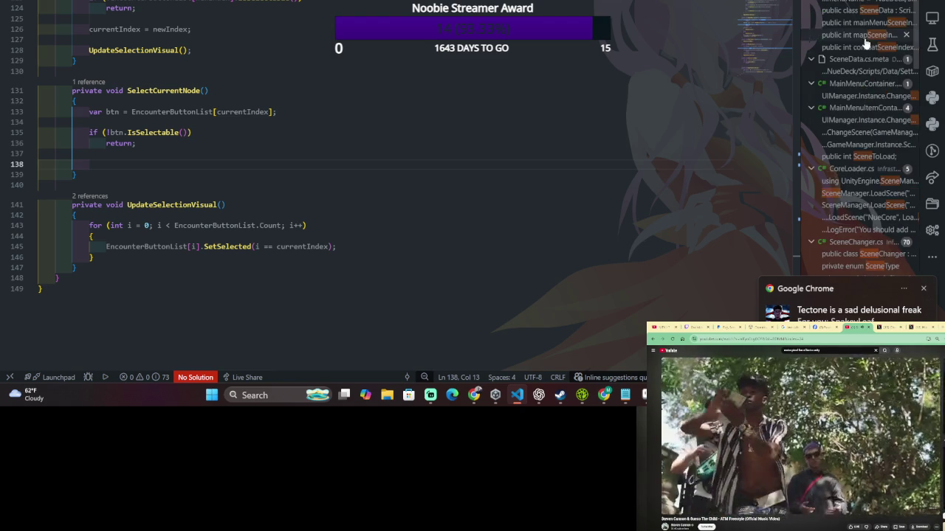
scroll(879, 50, "down", 3)
scroll(880, 50, "down", 3)
scroll(879, 50, "up", 3)
scroll(880, 50, "up", 2)
scroll(880, 53, "up", 3)
scroll(881, 59, "up", 2)
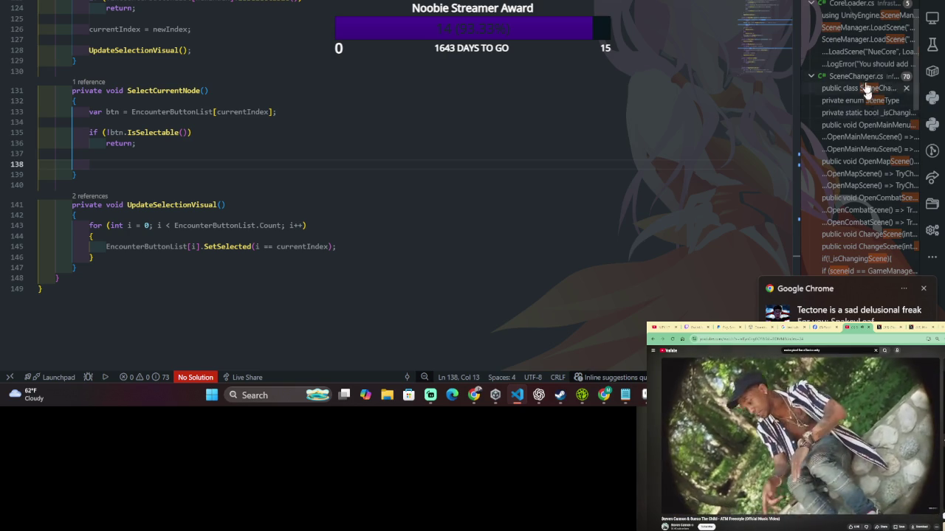
scroll(865, 81, "up", 2)
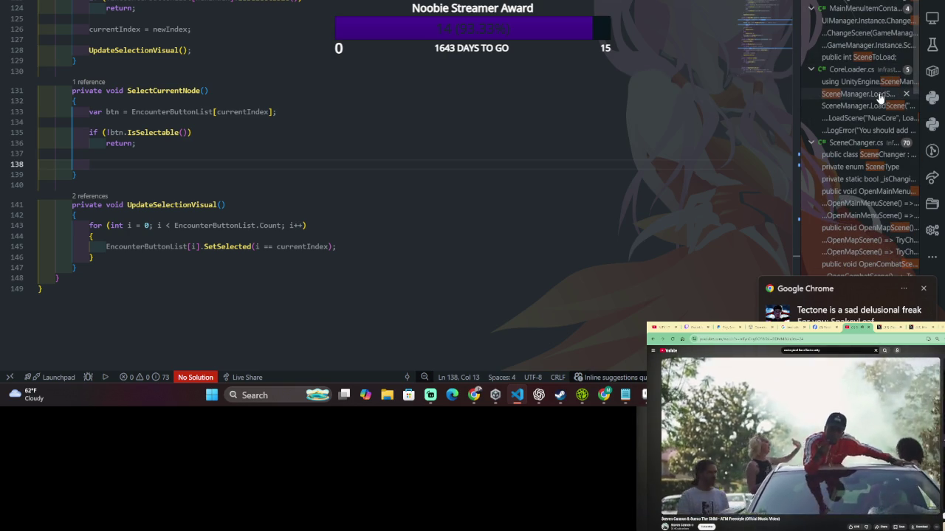
scroll(880, 98, "up", 2)
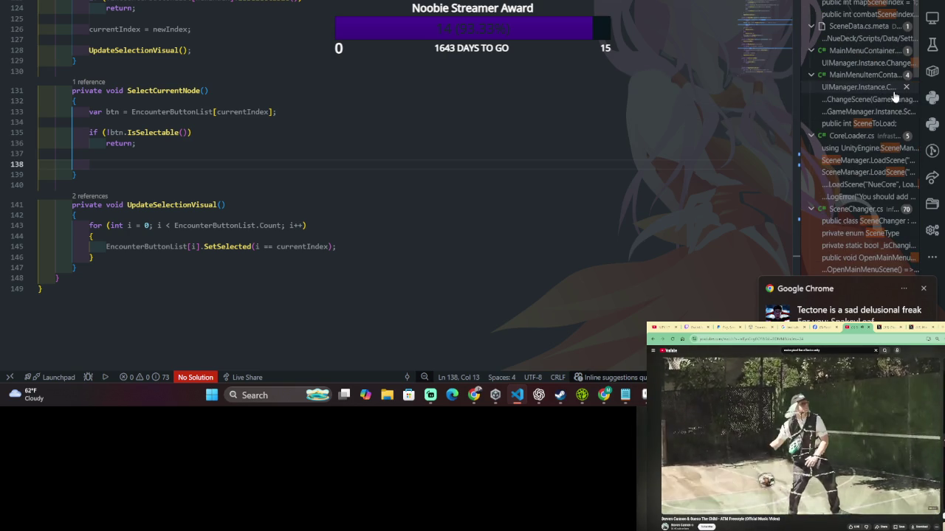
scroll(895, 97, "up", 1)
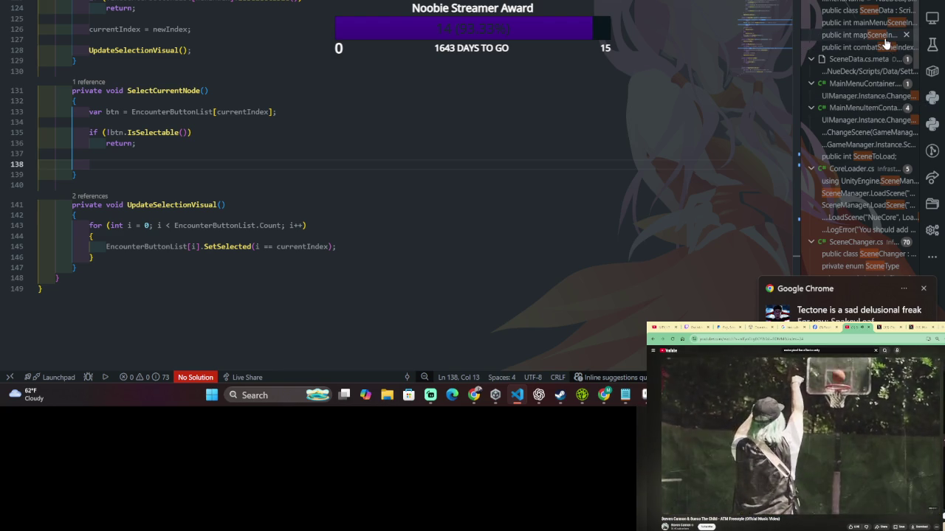
scroll(889, 41, "down", 3)
scroll(892, 37, "down", 3)
scroll(893, 36, "down", 3)
scroll(893, 35, "down", 2)
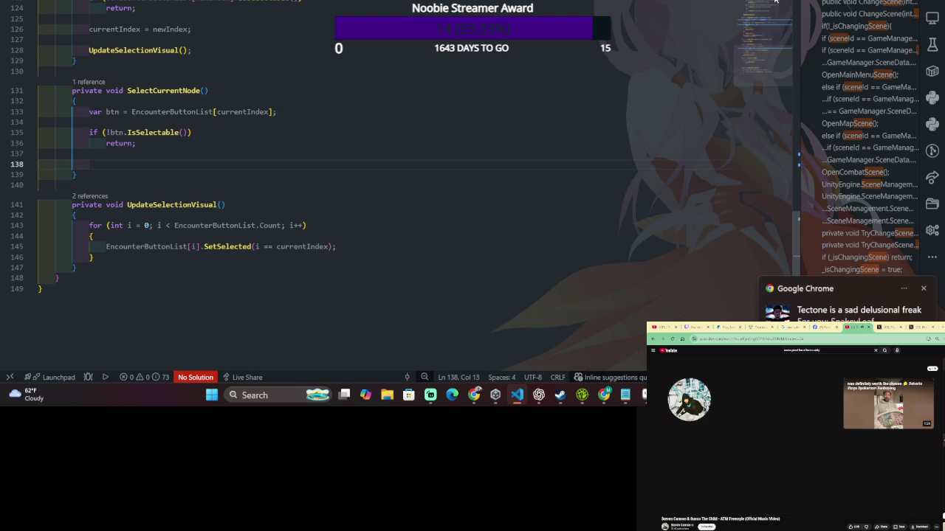
key("super+Tab")
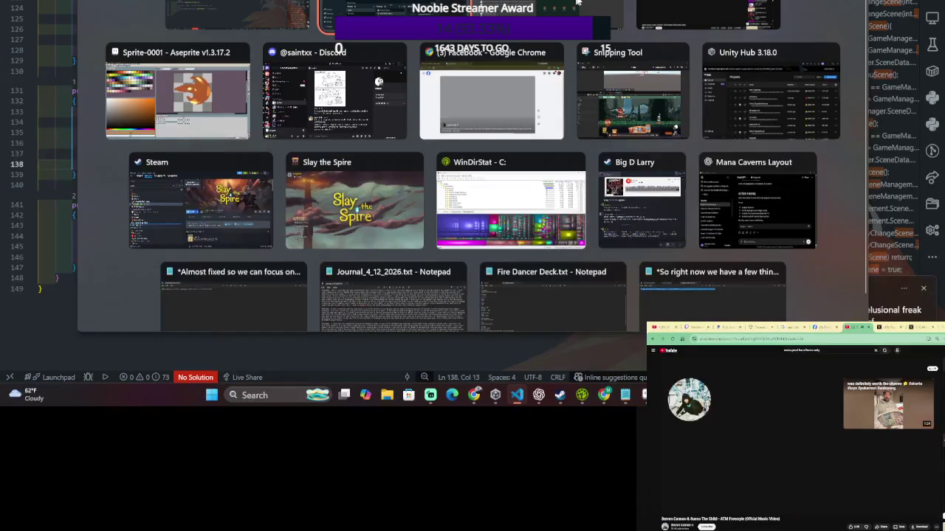
left_click(578, 2)
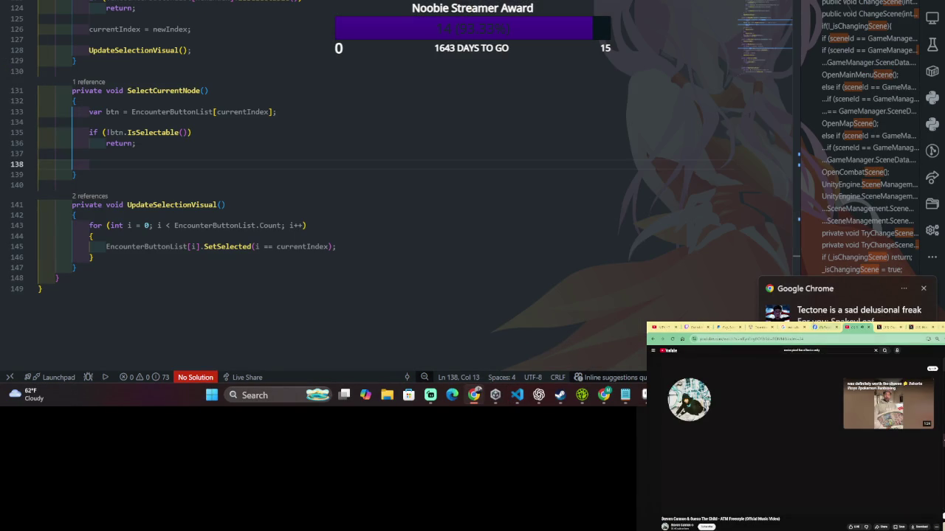
key("ctrl+shift+Tab")
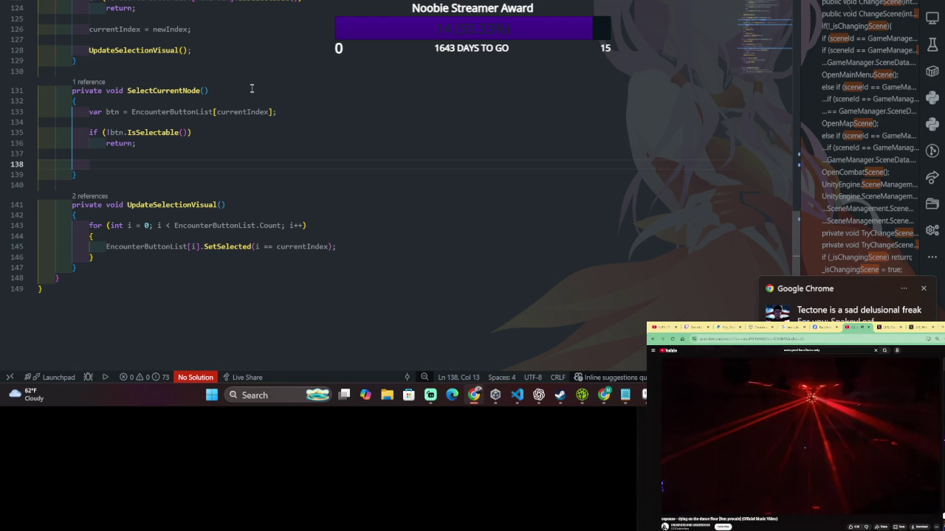
scroll(240, 62, "down", 2)
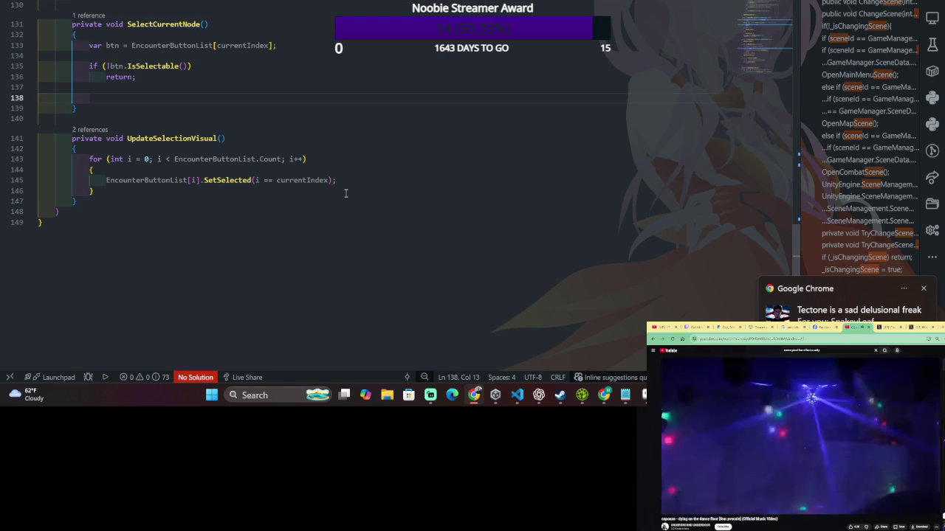
left_click(345, 192)
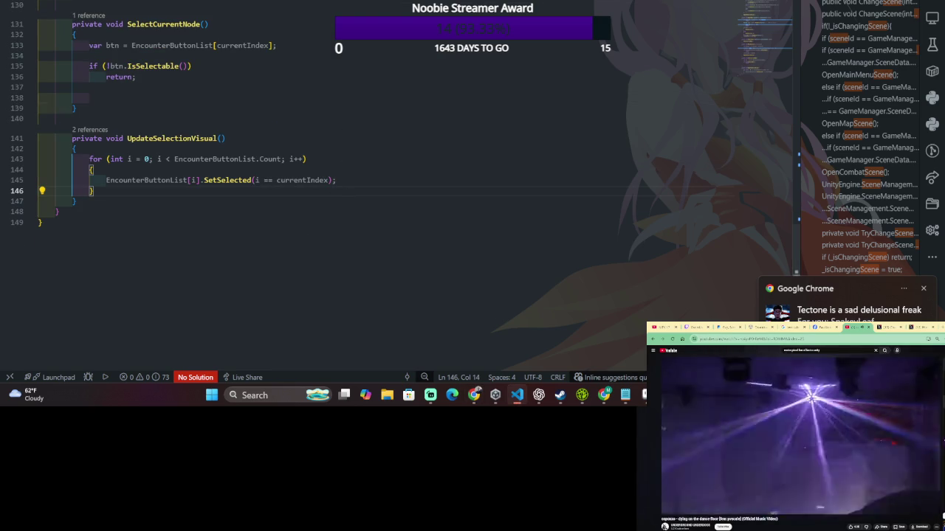
left_click(223, 138)
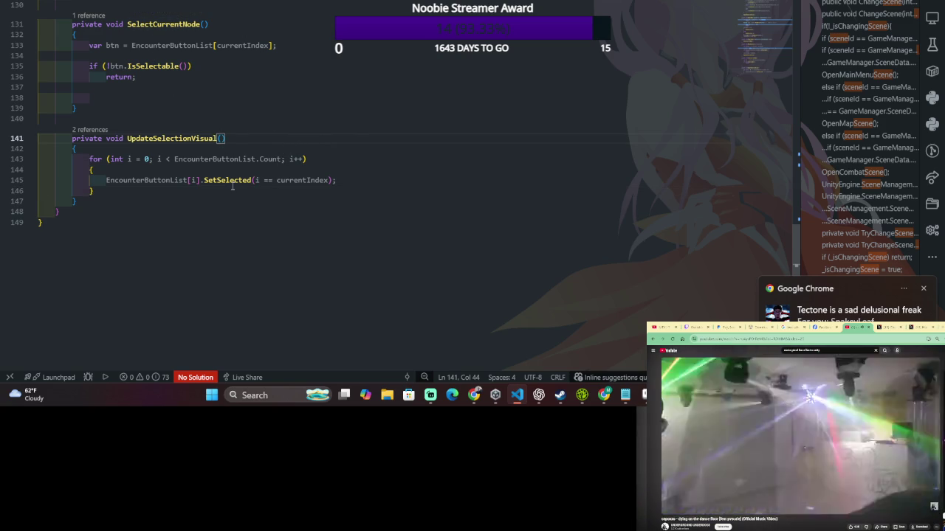
double_click(230, 181)
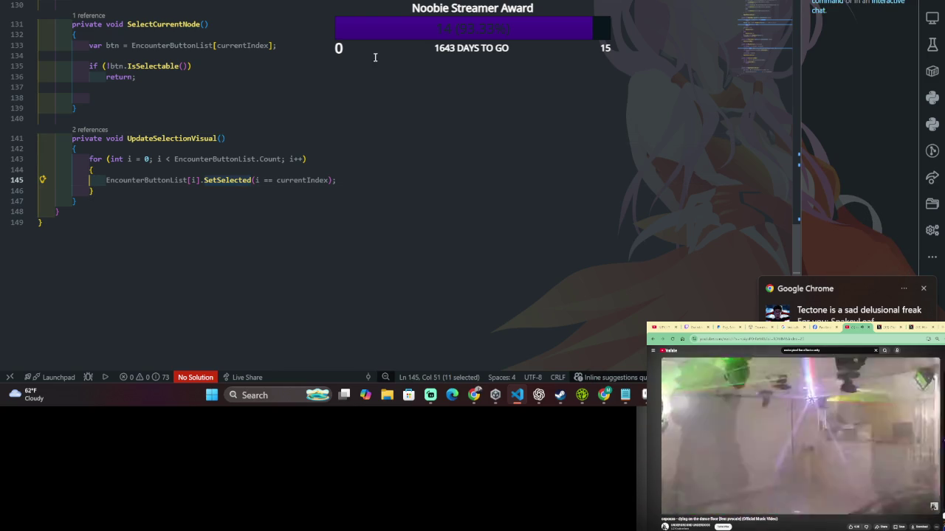
left_click_drag(221, 24, 612, 47)
scroll(612, 47, "up", 6)
scroll(613, 48, "up", 3)
left_click(610, 44)
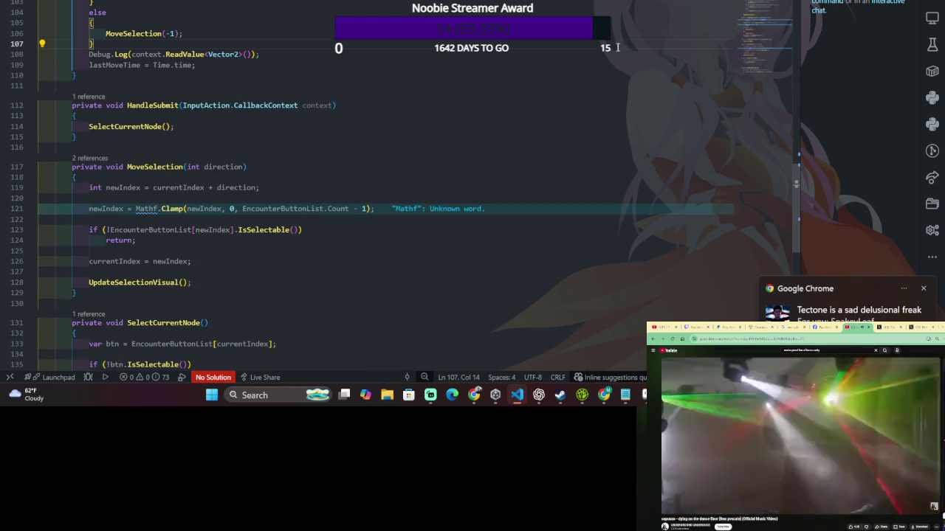
scroll(311, 180, "up", 4)
scroll(312, 181, "up", 7)
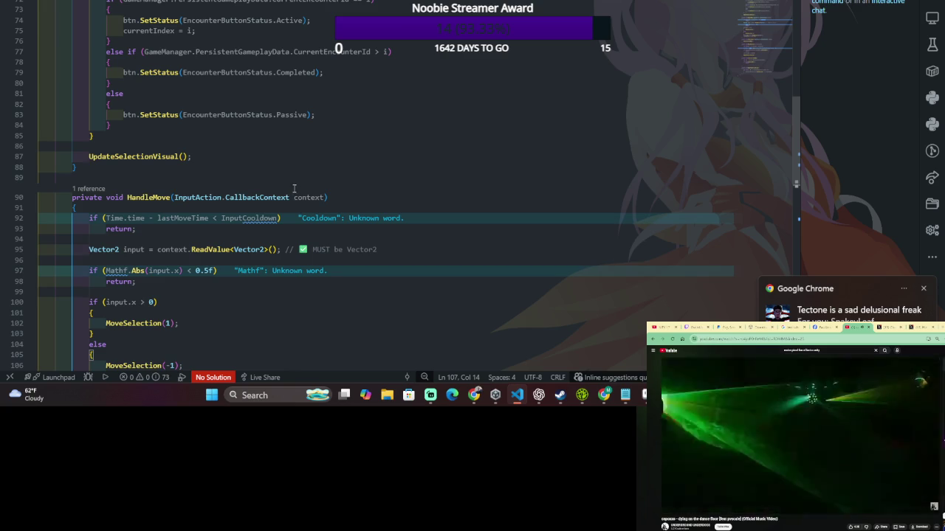
scroll(311, 181, "up", 4)
scroll(323, 174, "up", 6)
left_click(380, 145)
left_click(370, 122)
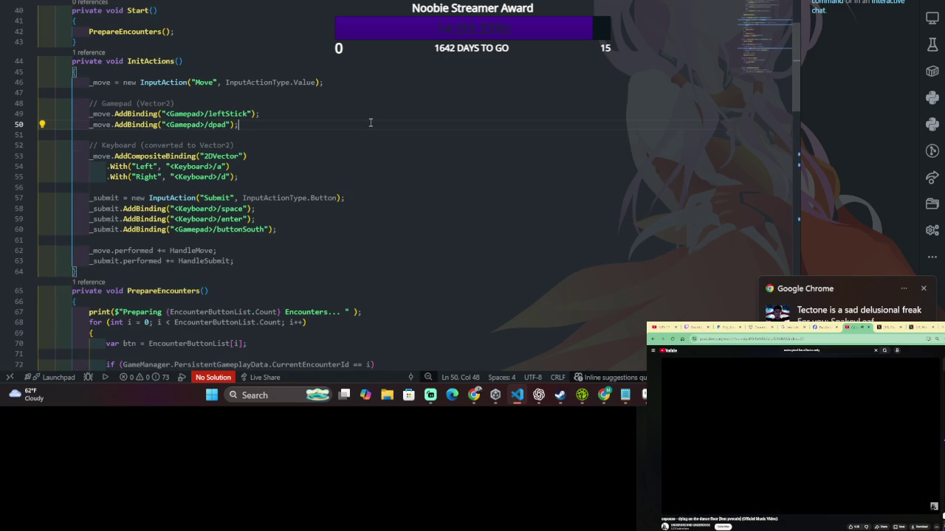
key("shift+Up")
key("shift+End")
scroll(314, 135, "up", 4)
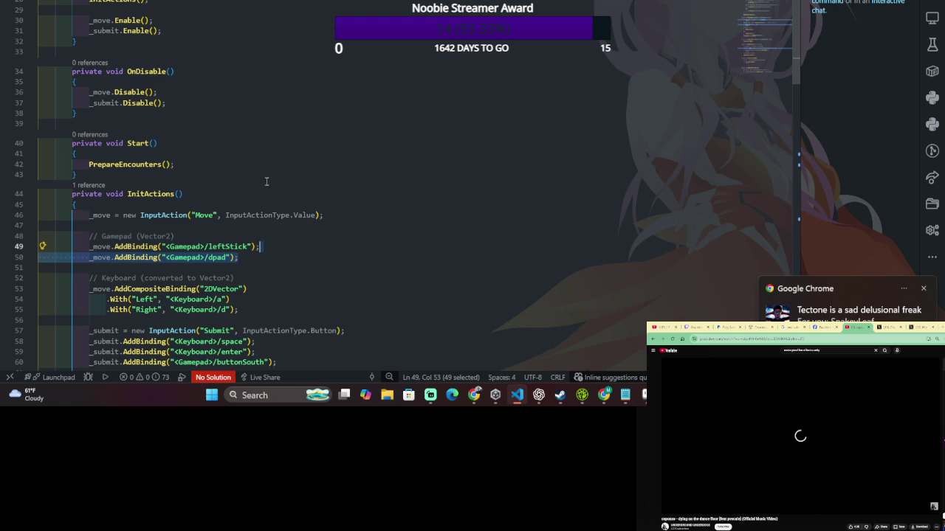
key("ctrl+r")
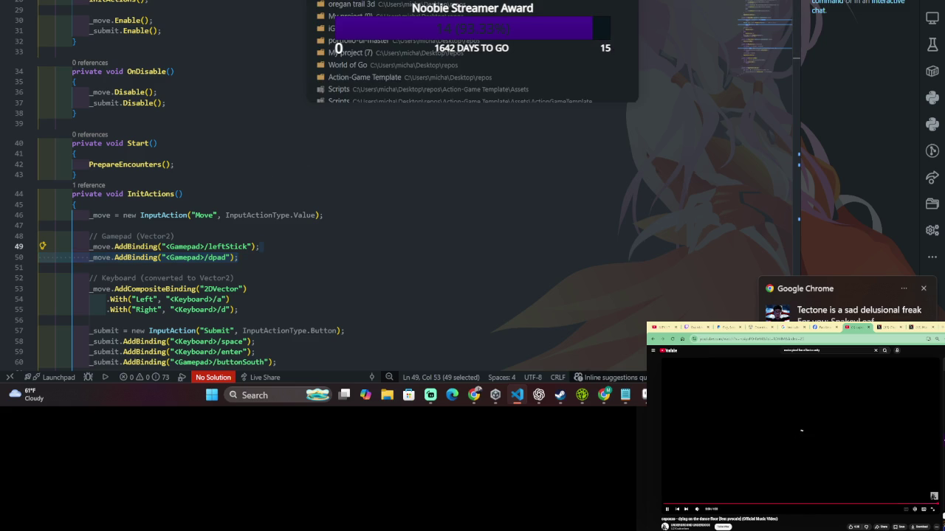
key("Escape")
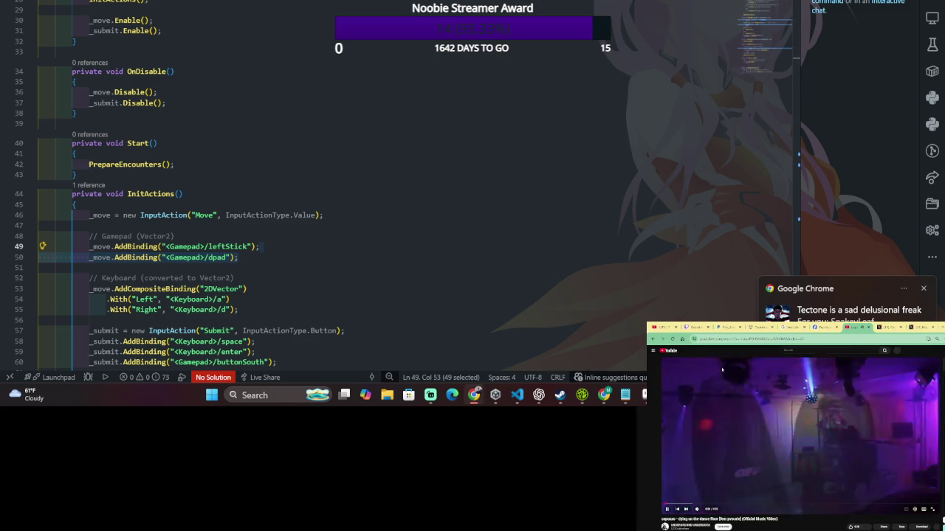
left_click(663, 352)
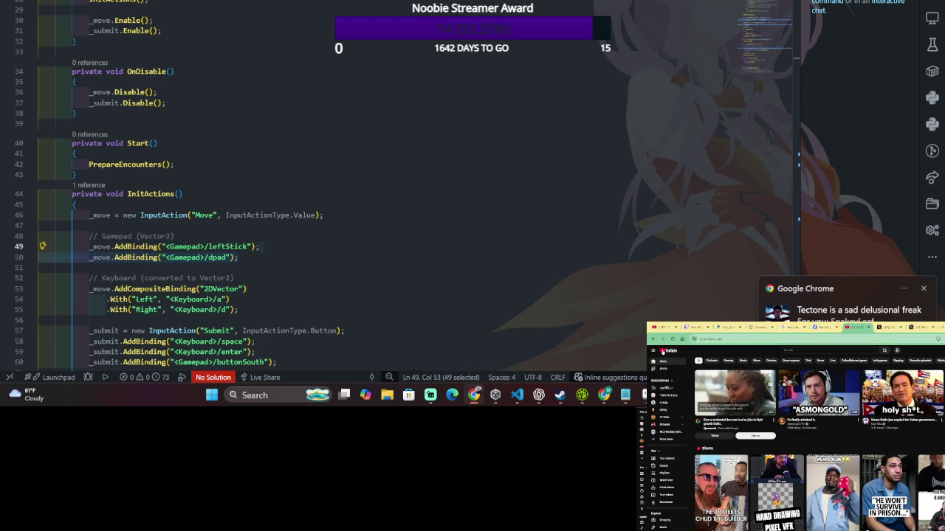
mouse_move(819, 394)
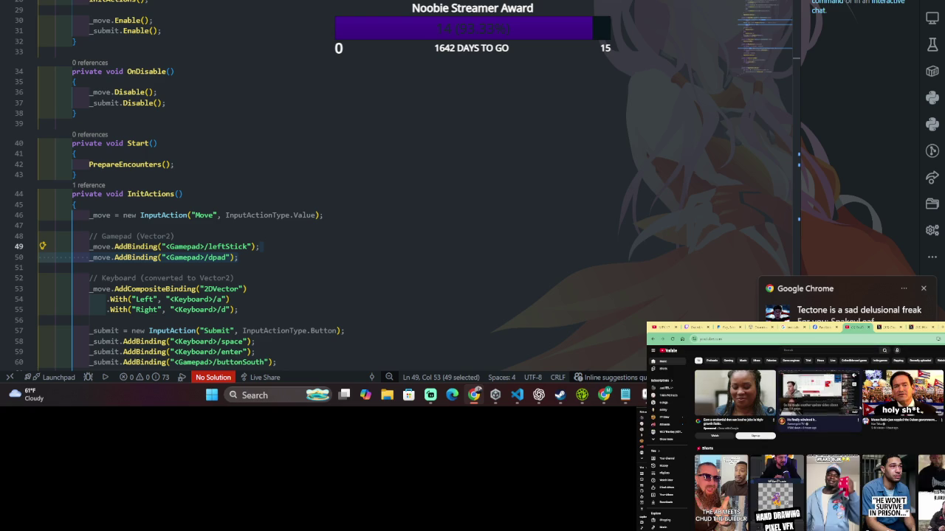
scroll(812, 443, "down", 3)
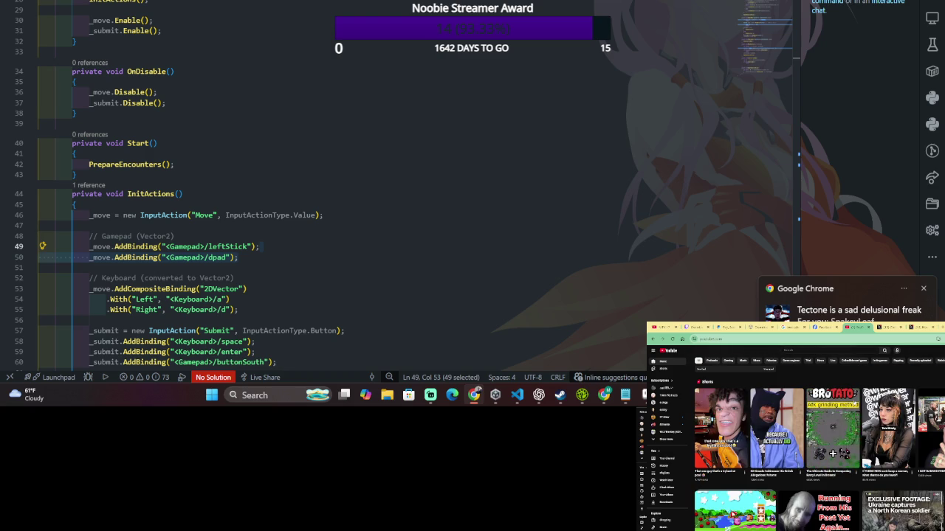
scroll(832, 436, "down", 3)
scroll(854, 436, "down", 1)
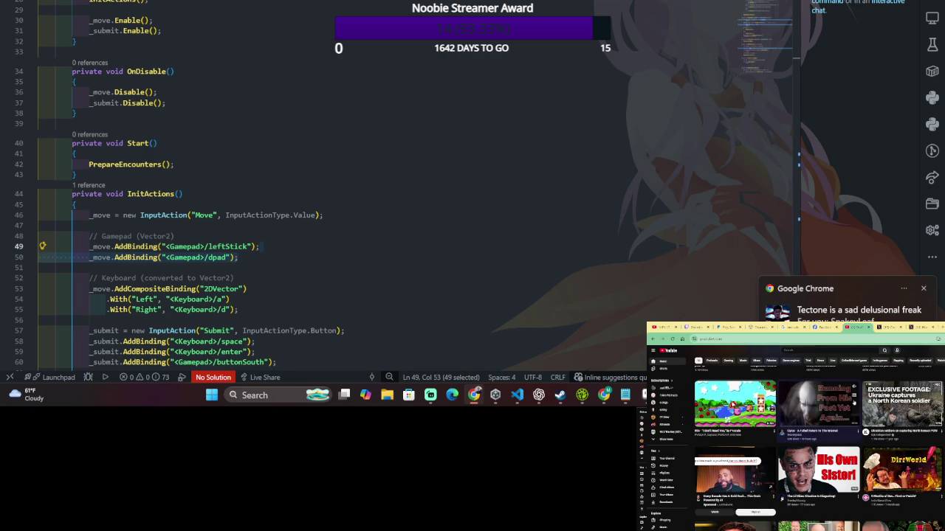
scroll(849, 403, "down", 3)
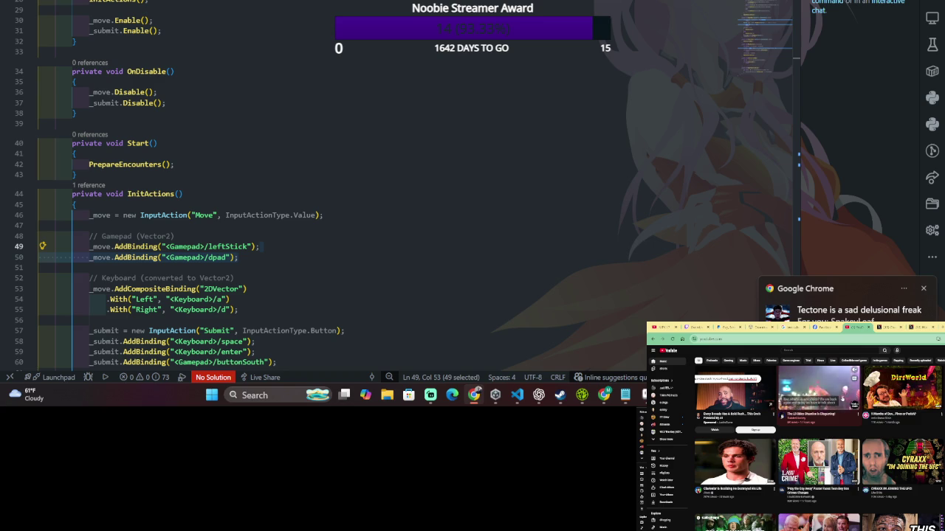
scroll(840, 398, "down", 3)
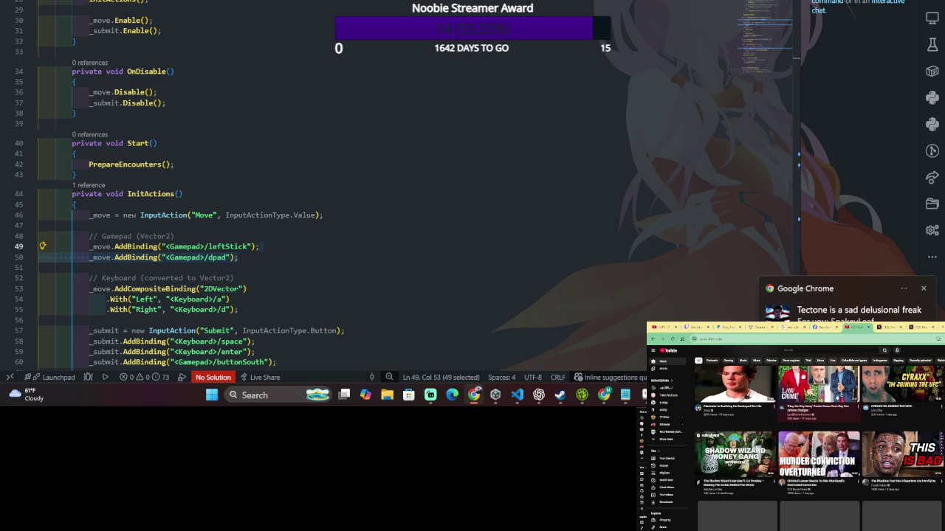
scroll(840, 399, "down", 2)
scroll(819, 438, "down", 2)
scroll(820, 438, "up", 2)
scroll(820, 438, "up", 2)
scroll(820, 439, "down", 2)
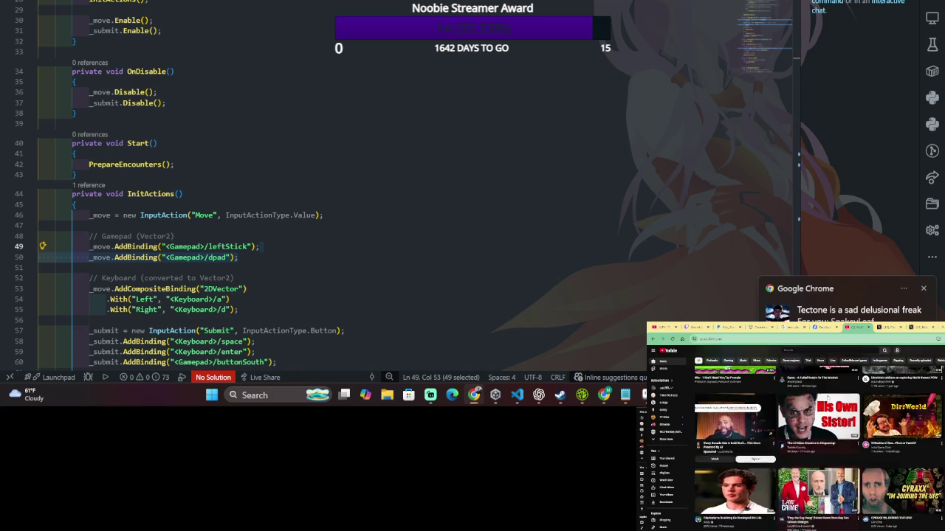
scroll(820, 439, "down", 2)
scroll(820, 438, "down", 2)
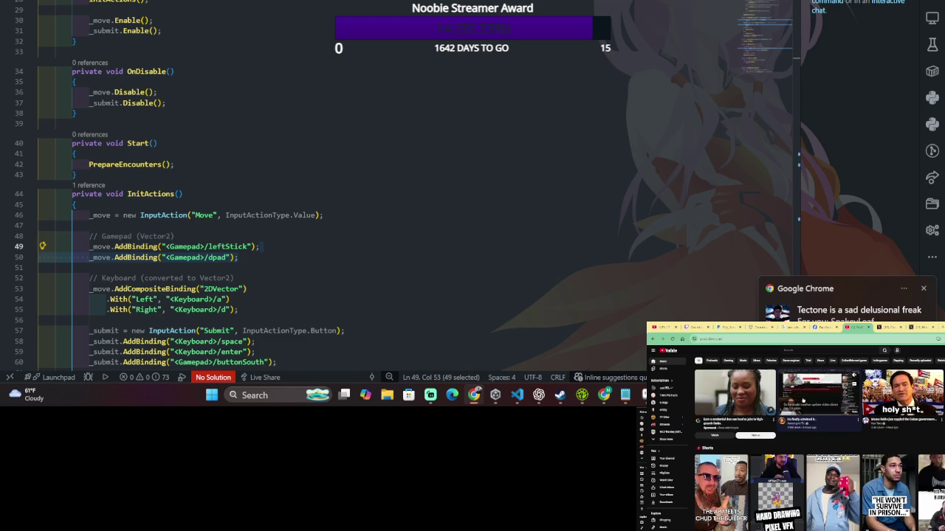
scroll(803, 399, "down", 2)
scroll(769, 401, "down", 2)
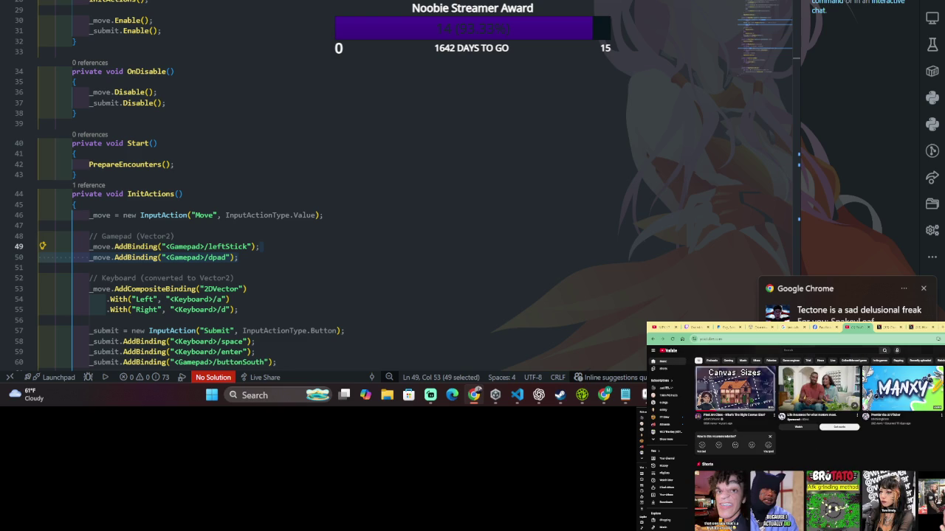
scroll(769, 402, "up", 5)
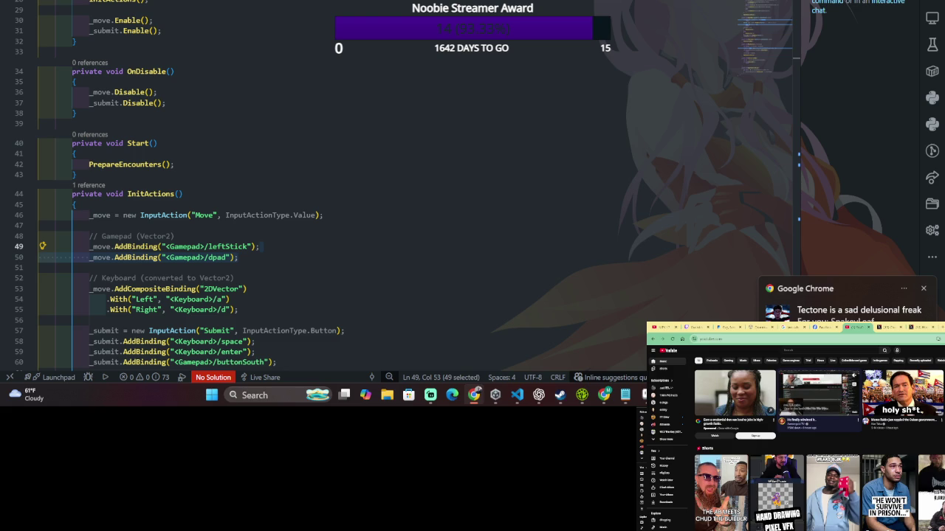
left_click(820, 392)
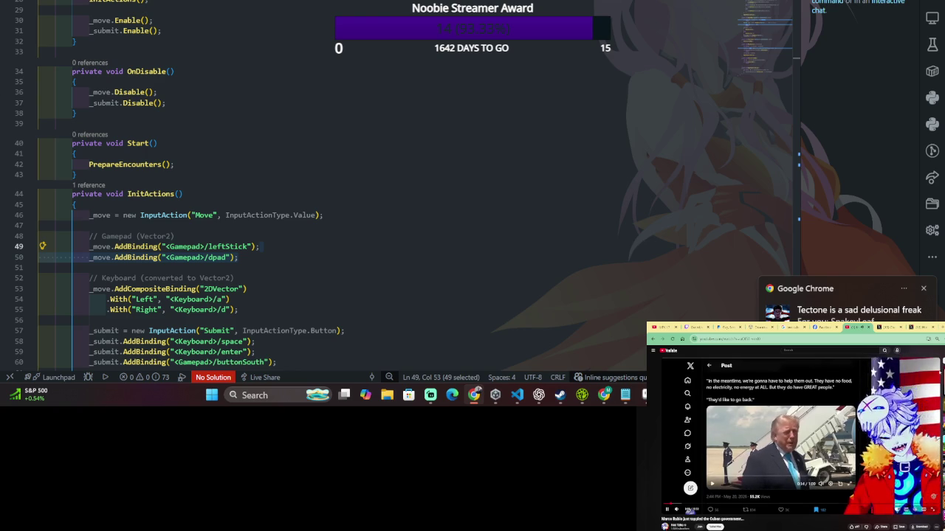
scroll(303, 24, "down", 4)
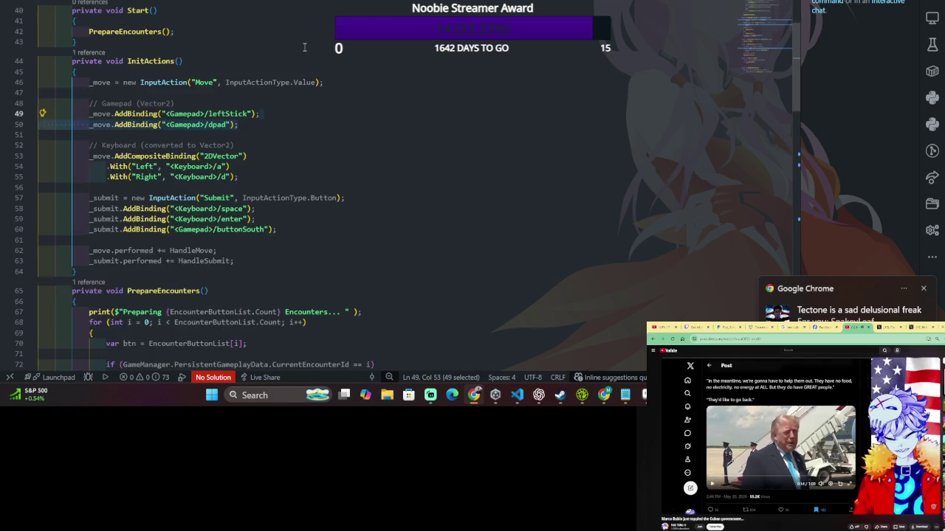
scroll(307, 30, "down", 3)
scroll(310, 37, "down", 2)
scroll(314, 40, "down", 1)
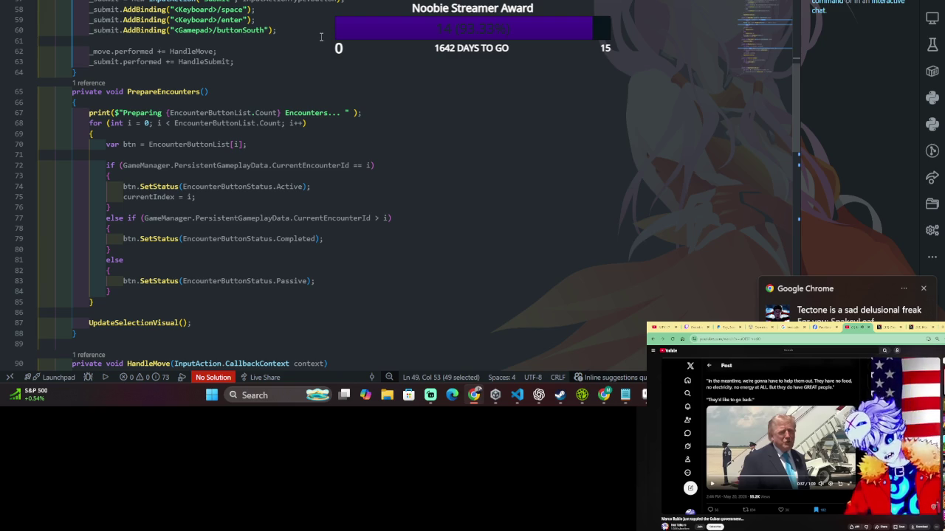
scroll(321, 36, "down", 4)
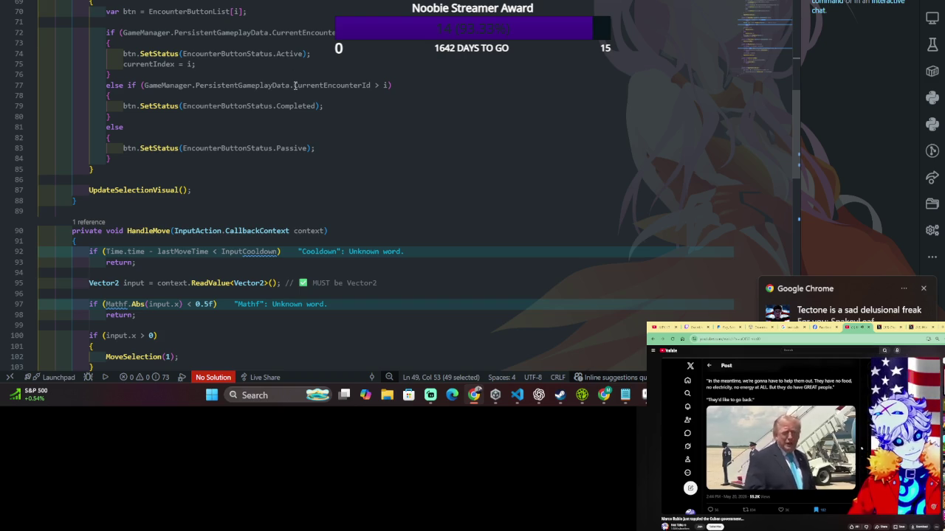
scroll(295, 86, "down", 3)
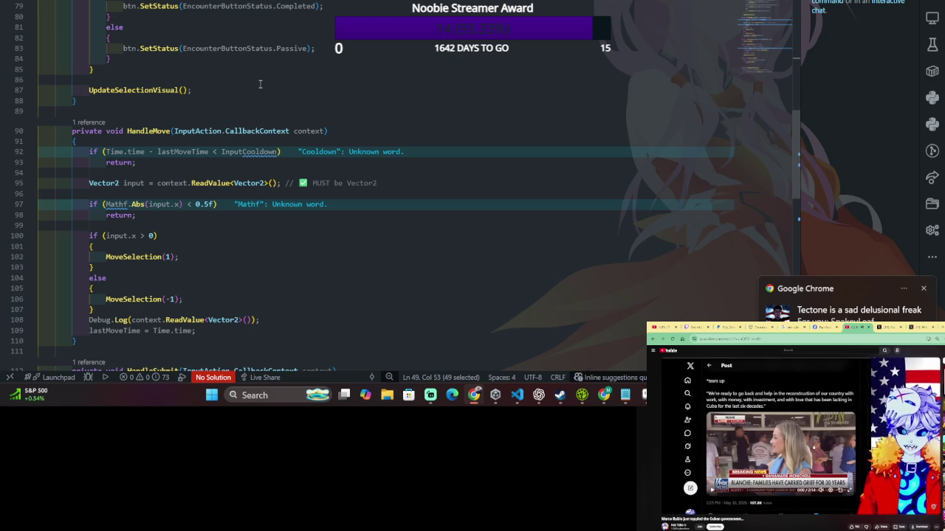
scroll(259, 85, "down", 1)
scroll(250, 88, "down", 3)
scroll(237, 92, "down", 3)
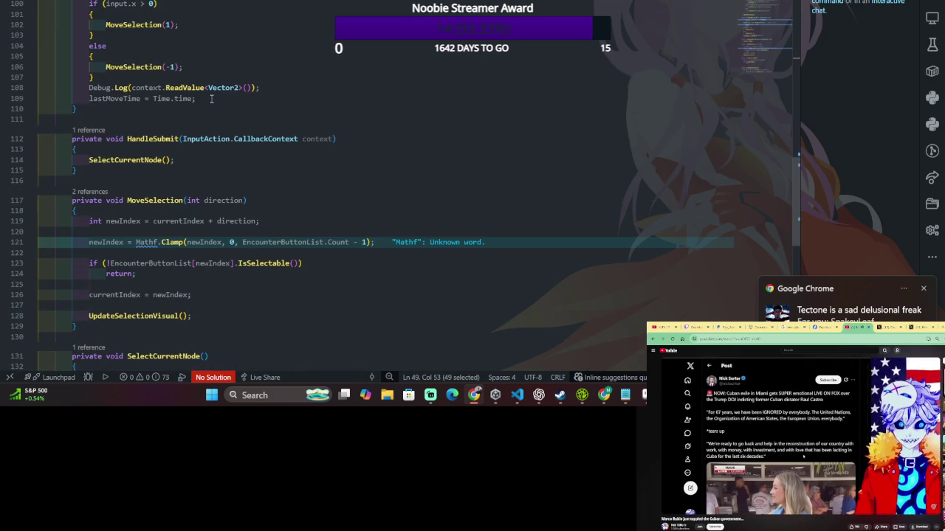
scroll(206, 104, "down", 2)
scroll(206, 106, "down", 3)
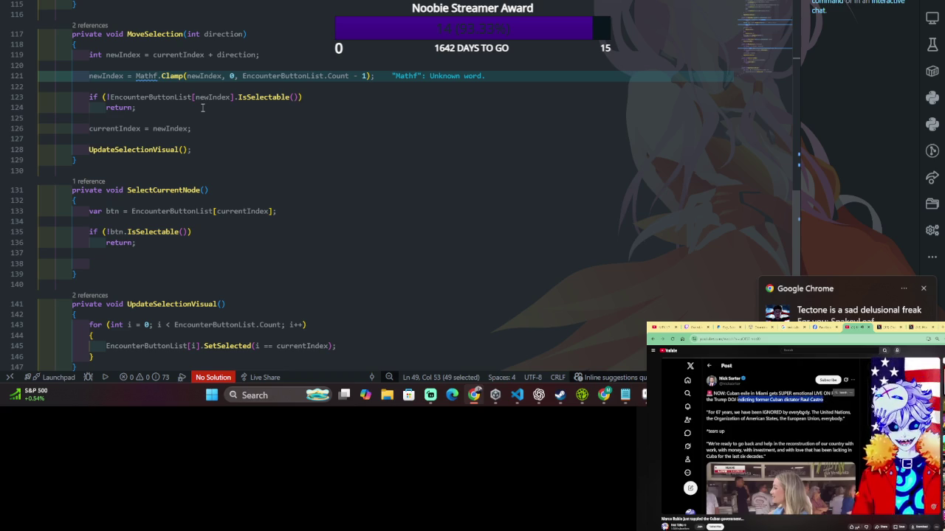
scroll(194, 112, "down", 1)
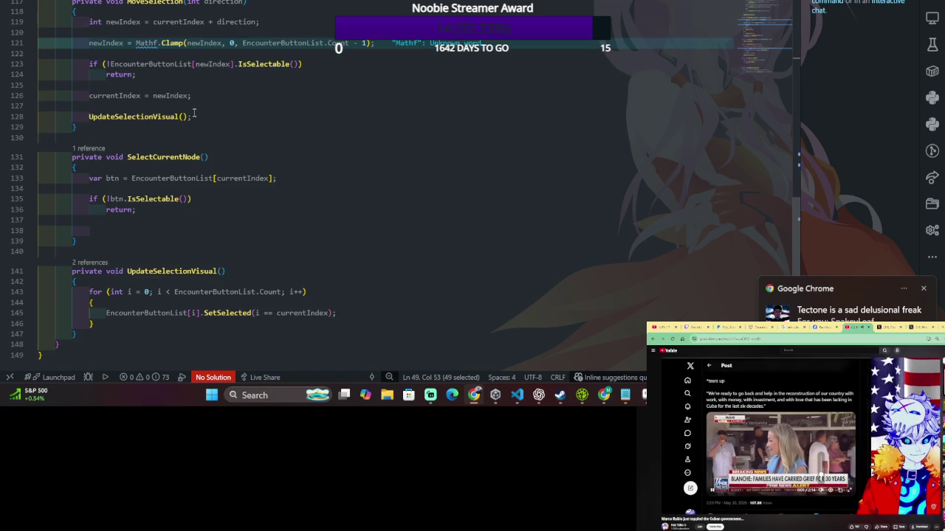
scroll(194, 112, "down", 3)
scroll(194, 112, "up", 5)
scroll(194, 113, "up", 2)
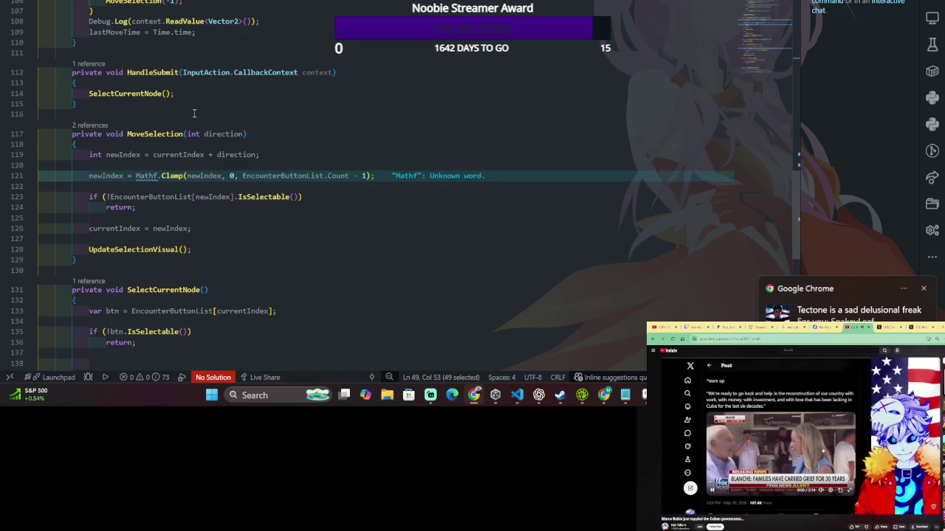
scroll(191, 115, "down", 2)
scroll(191, 114, "down", 3)
scroll(191, 115, "down", 2)
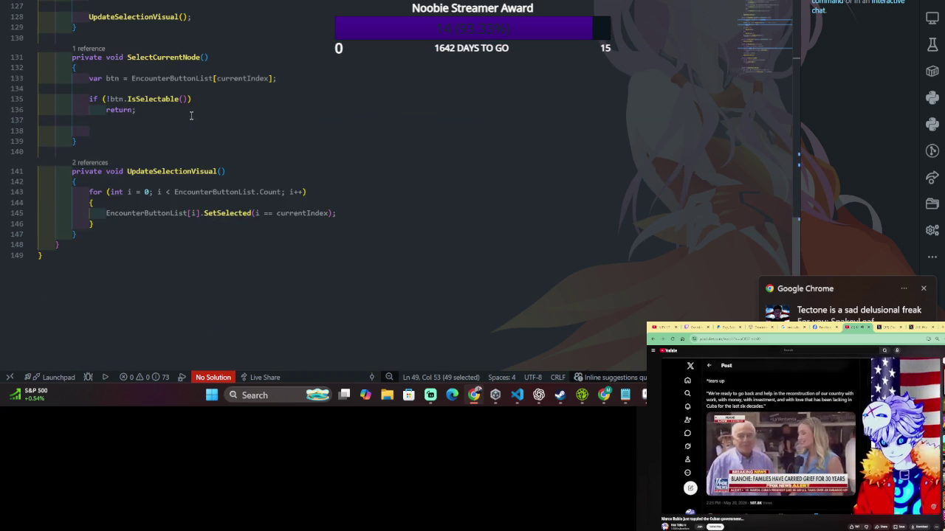
scroll(192, 114, "down", 2)
scroll(191, 116, "down", 3)
scroll(191, 115, "down", 2)
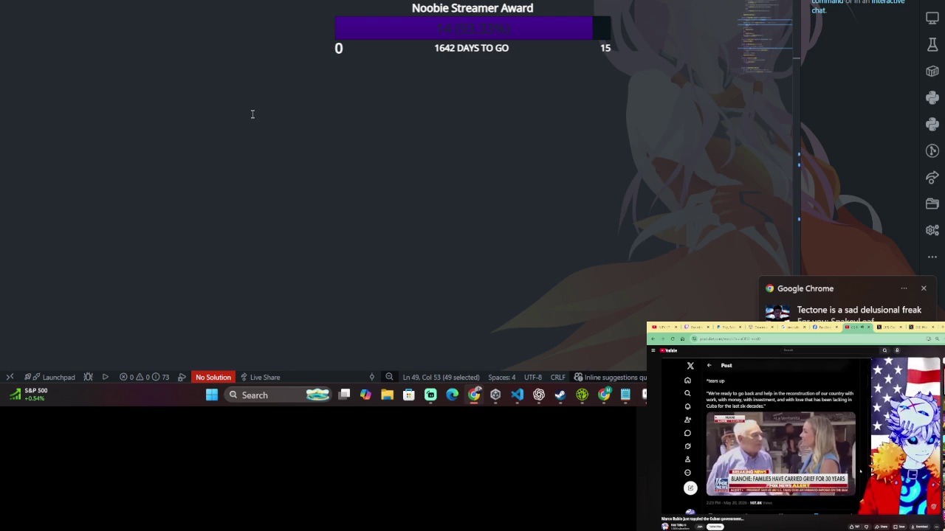
scroll(251, 113, "up", 3)
scroll(251, 114, "up", 8)
scroll(247, 104, "up", 8)
scroll(236, 100, "up", 10)
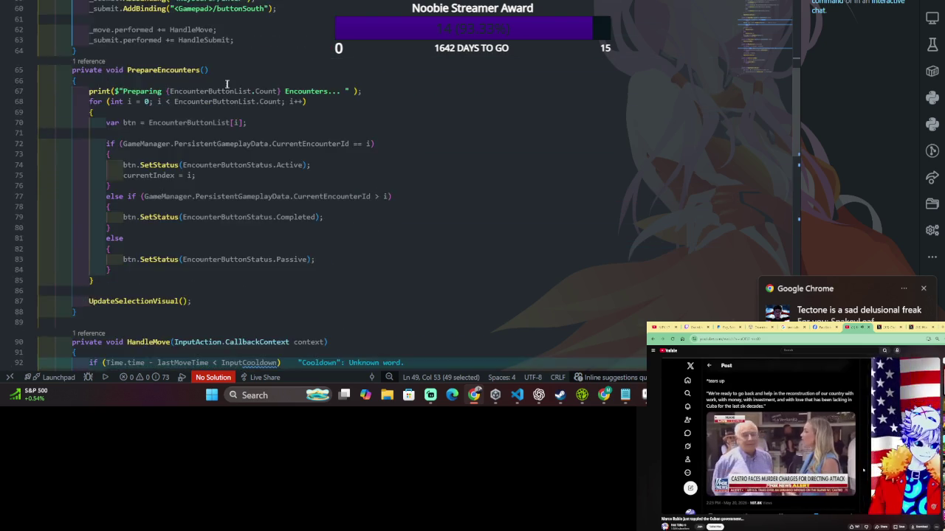
scroll(222, 96, "up", 7)
scroll(210, 92, "up", 3)
scroll(210, 92, "up", 6)
left_click(209, 89)
Delete the blank lines after lastMoveTime and above the GameManager property.
left_click(417, 127)
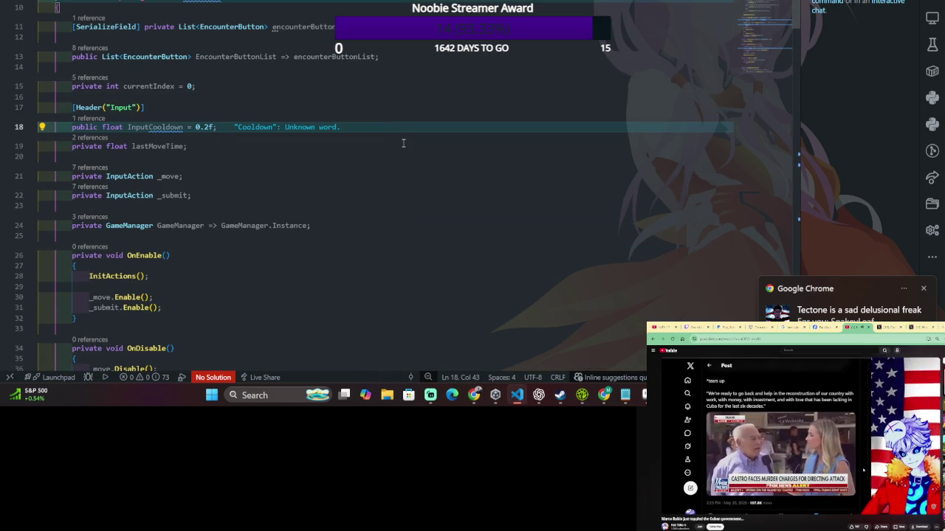
key("Down")
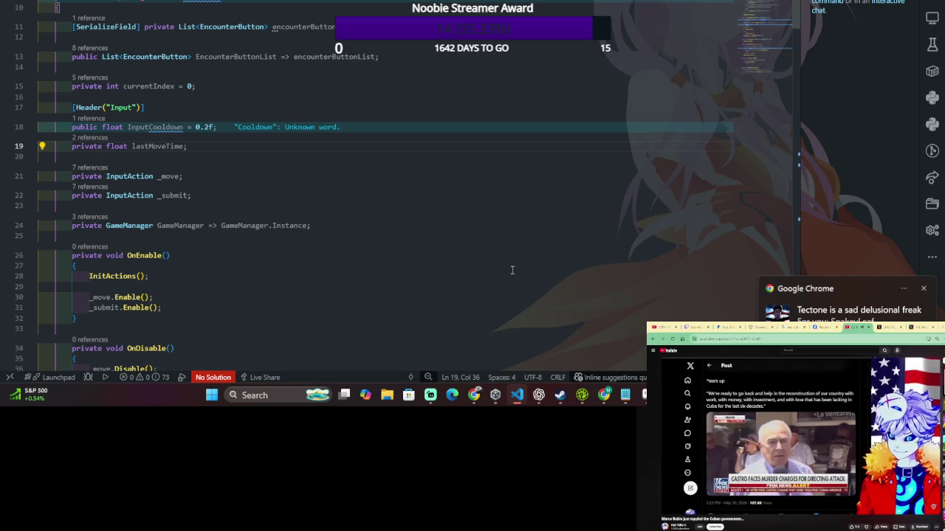
key("Down")
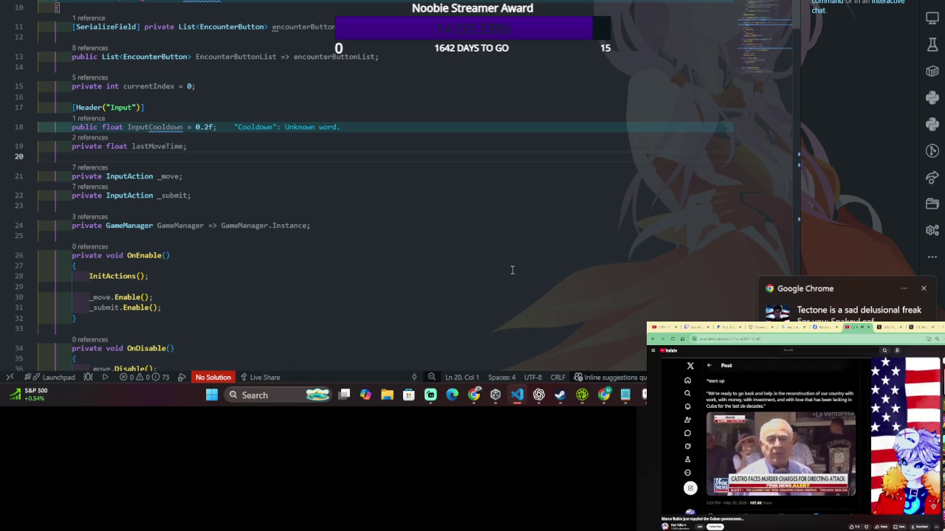
key("BackSpace")
scroll(298, 38, "down", 3)
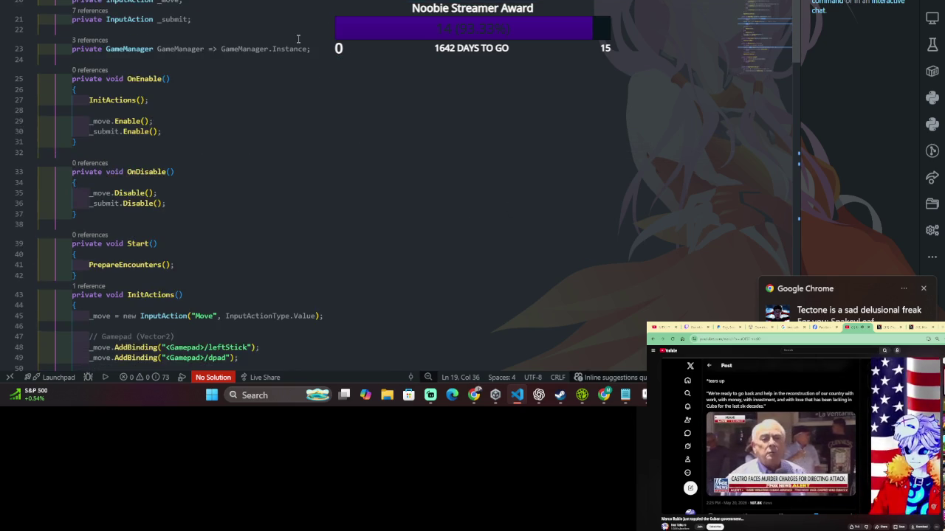
scroll(270, 93, "up", 1)
left_click(270, 97)
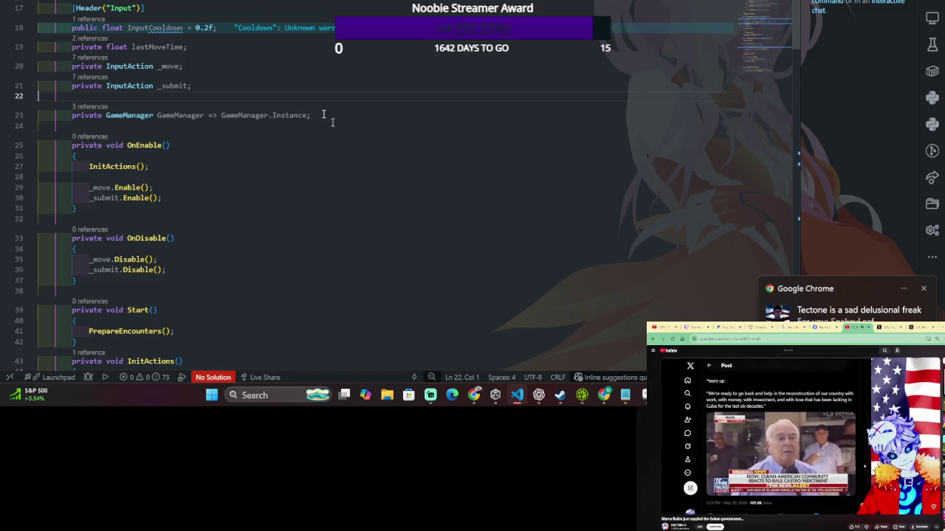
key("BackSpace")
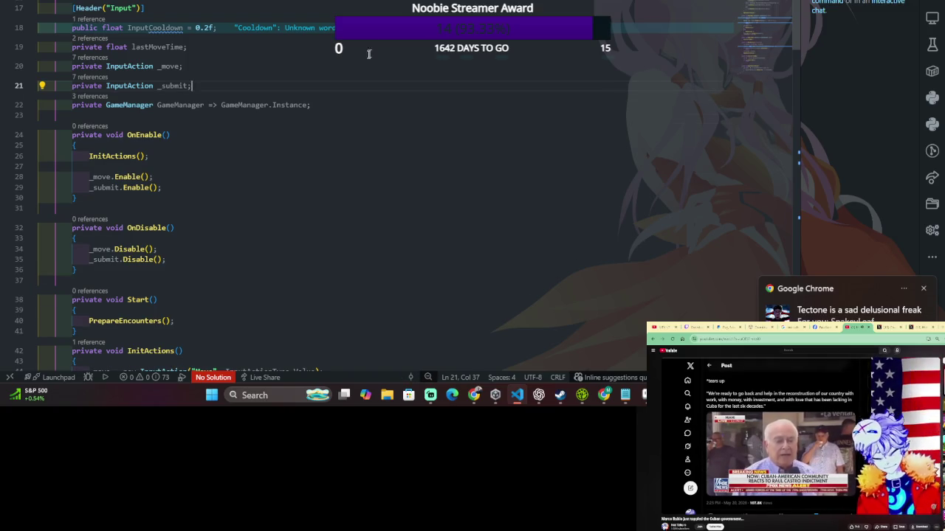
scroll(363, 62, "up", 2)
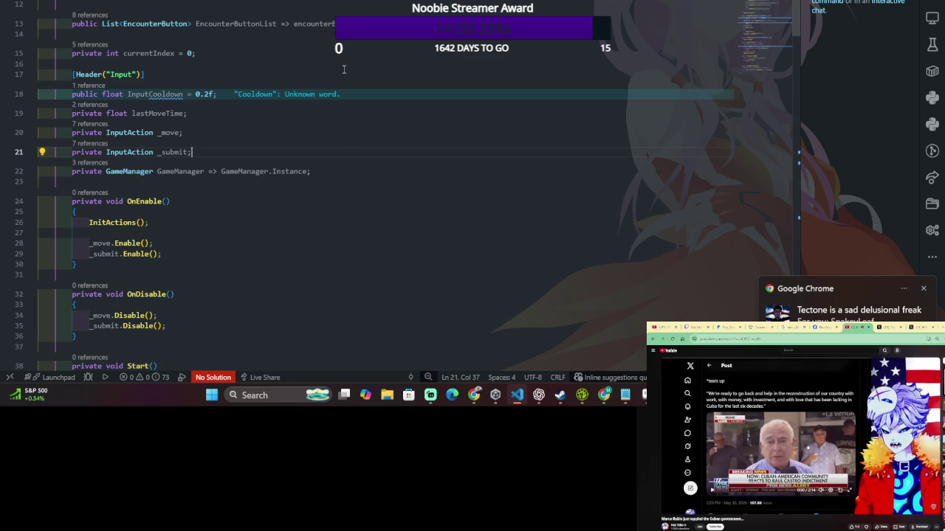
Select the _move and _submit declarations, pausing the side streamer video along the way.
left_click(402, 113, "shift")
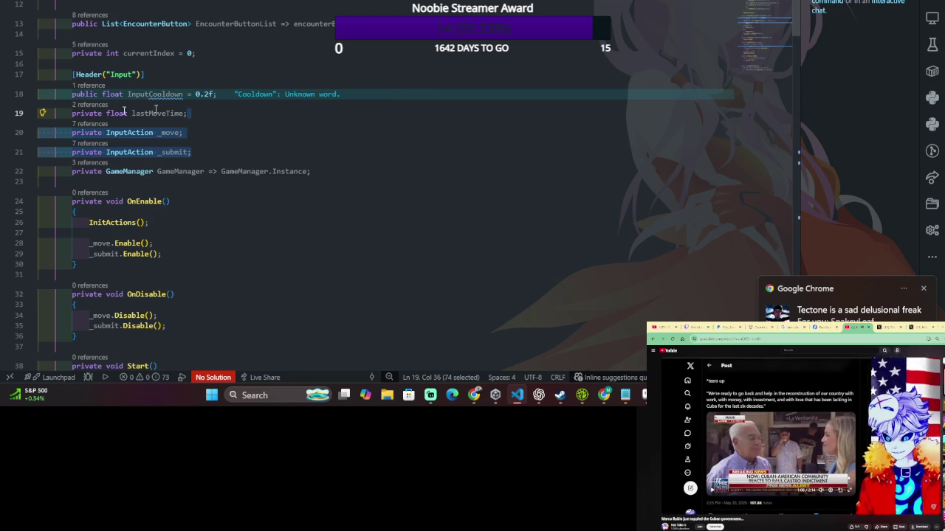
key("alt+Tab")
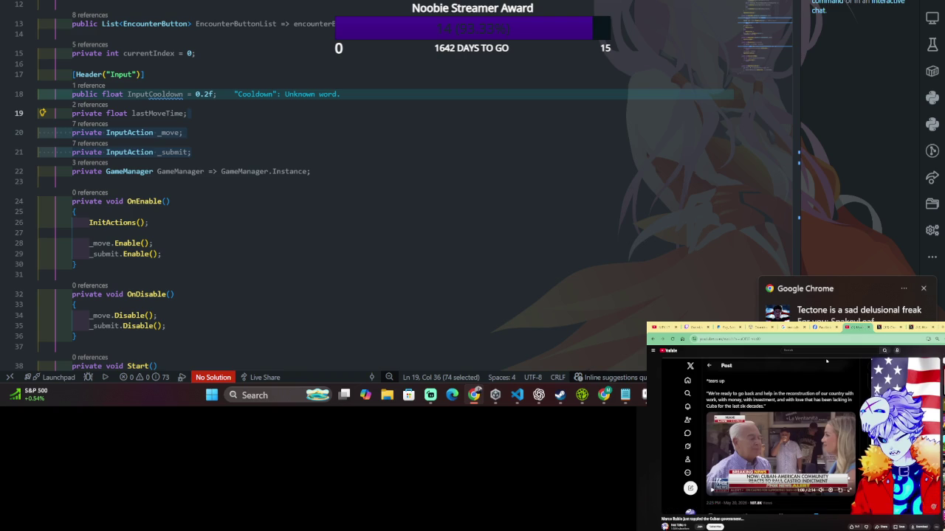
left_click(801, 432)
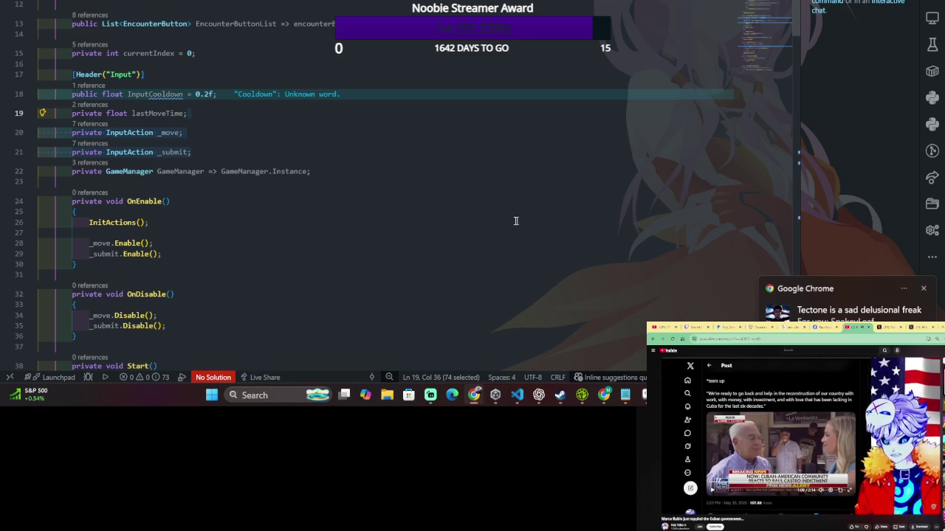
left_click_drag(493, 138, 483, 146)
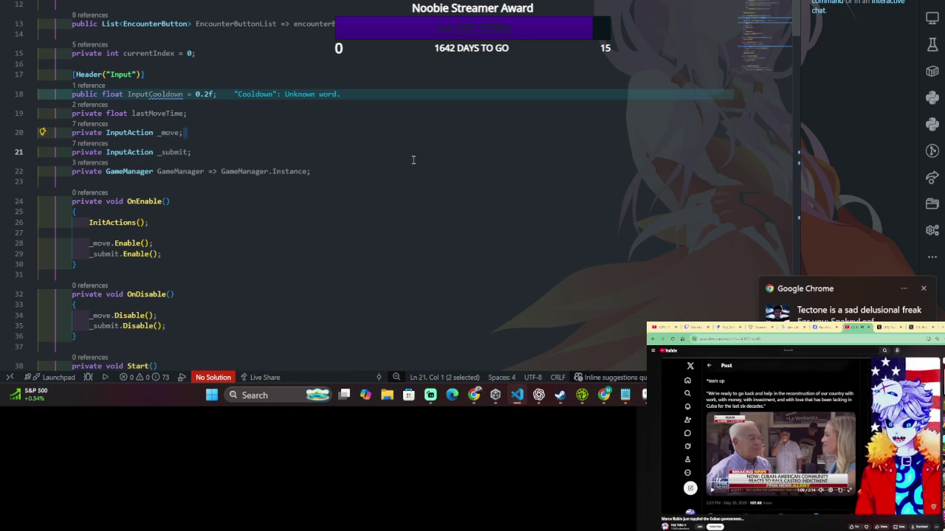
left_click_drag(413, 154, 423, 122)
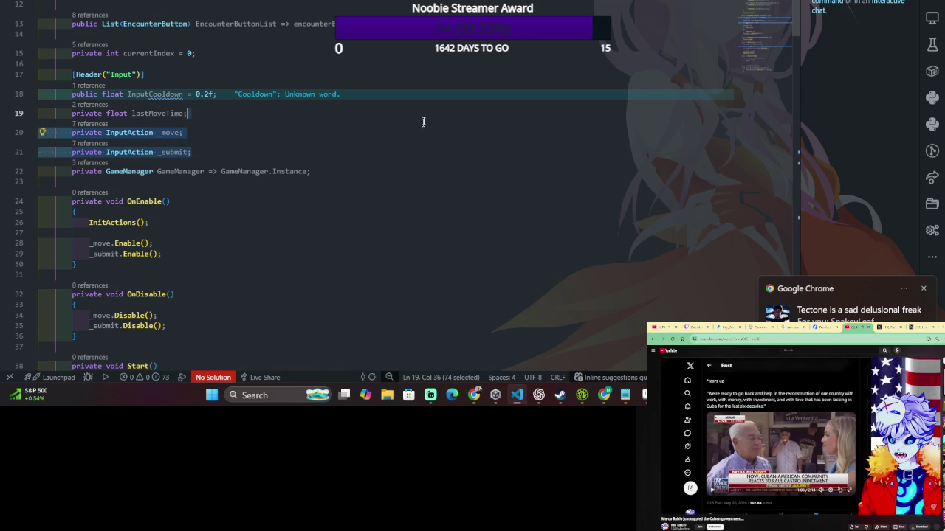
triple_click(405, 146)
Paste a copy of [Header("Input")] after _submit and rename it [Header("Ref")].
left_click_drag(428, 76, 449, 50)
key("ctrl+c")
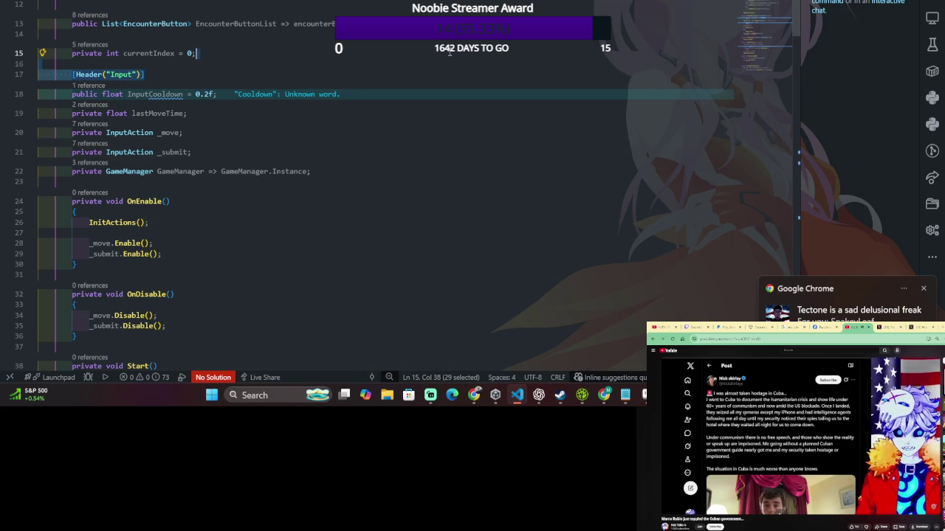
left_click(356, 146)
key("End")
key("ctrl+v")
left_click(114, 173)
double_click(118, 173)
type("Ref")
left_click_drag(371, 194, 389, 172)
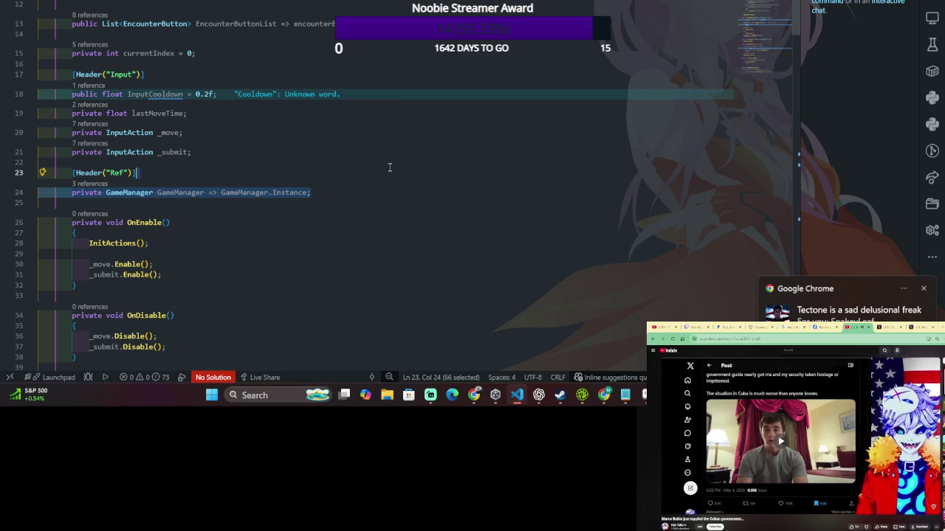
scroll(390, 168, "down", 1)
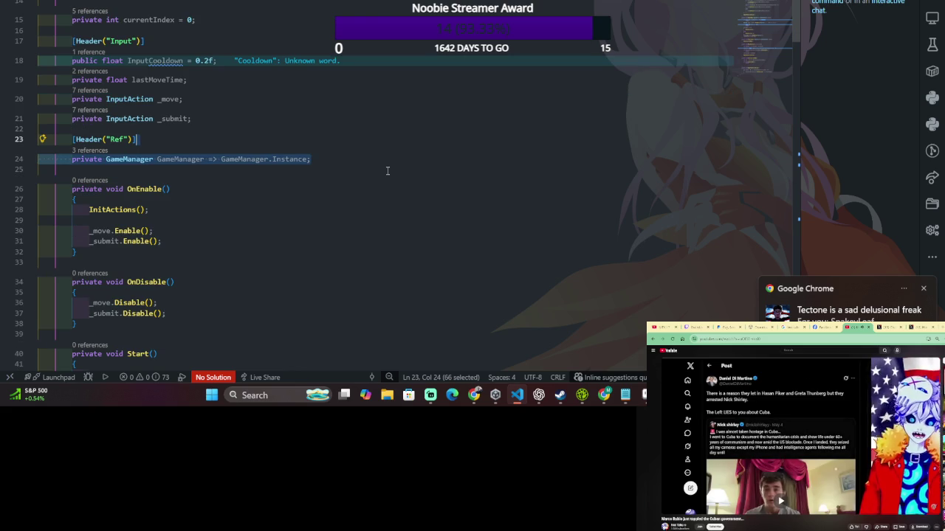
left_click(387, 172)
scroll(386, 174, "down", 3)
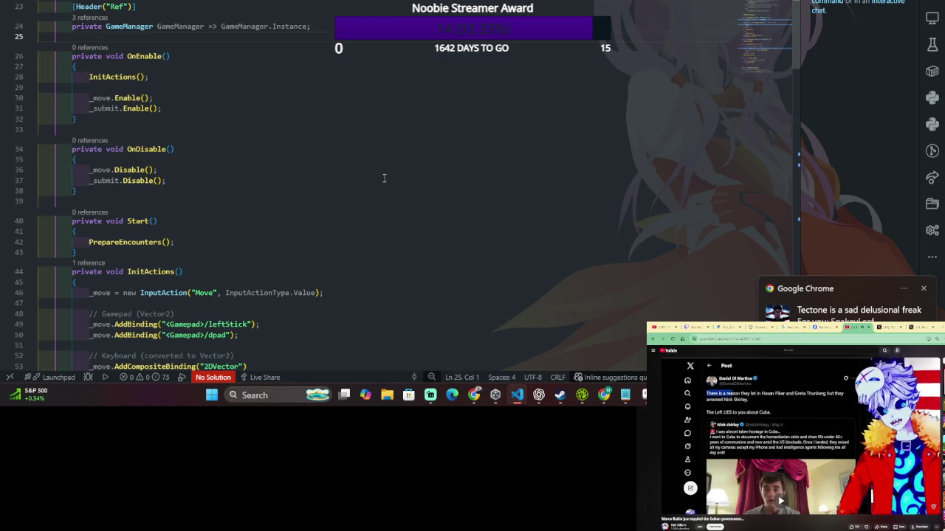
Scroll down to the HandleMove method in MapManager.
scroll(384, 178, "down", 3)
scroll(384, 178, "down", 2)
scroll(383, 177, "down", 2)
scroll(383, 178, "down", 5)
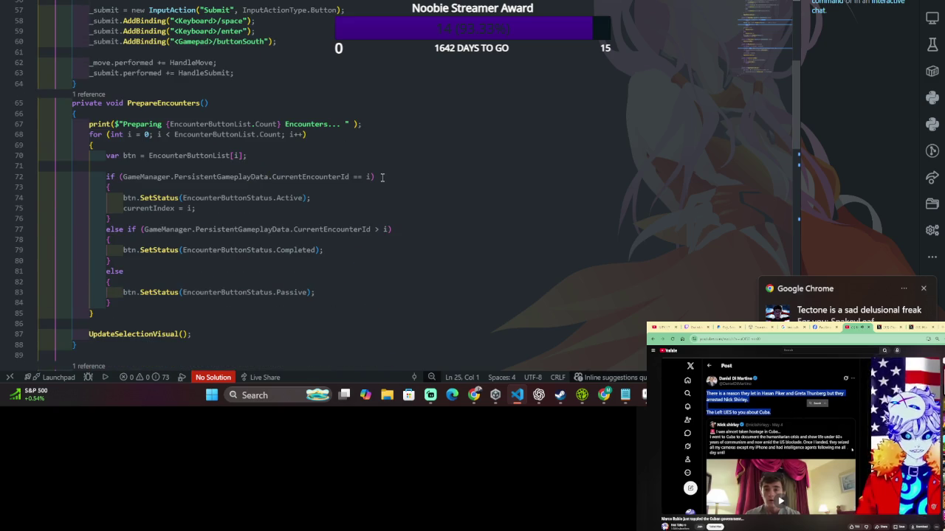
scroll(382, 177, "down", 3)
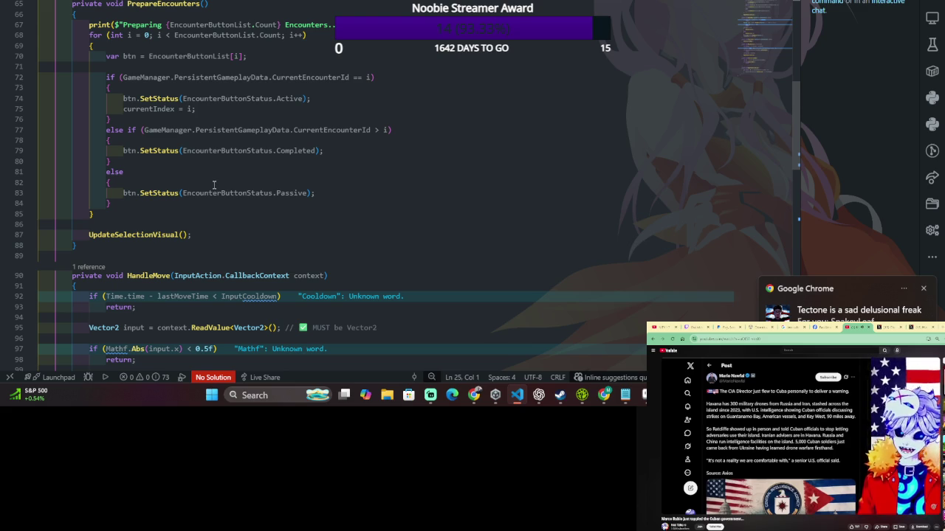
scroll(214, 186, "down", 1)
scroll(216, 207, "down", 2)
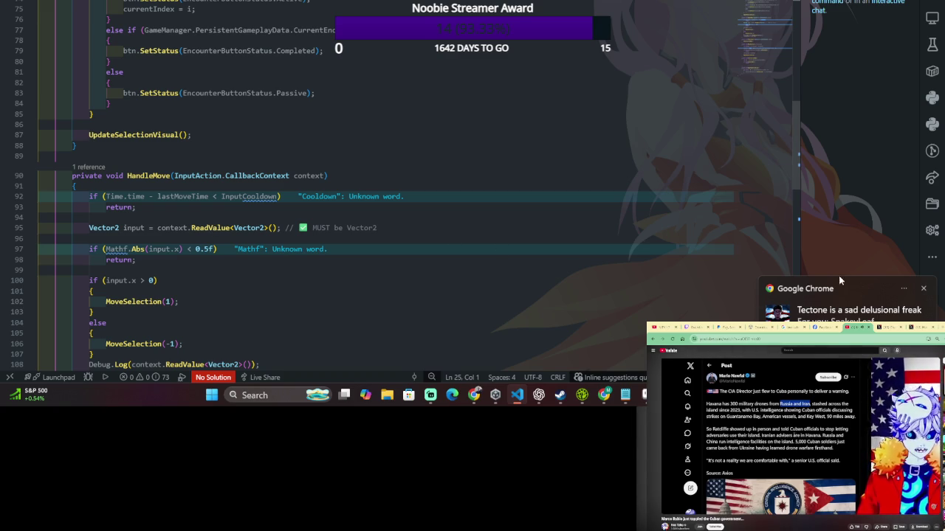
Dismiss the Chrome notification and close the X Premium discount tab in the side browser.
left_click(922, 290)
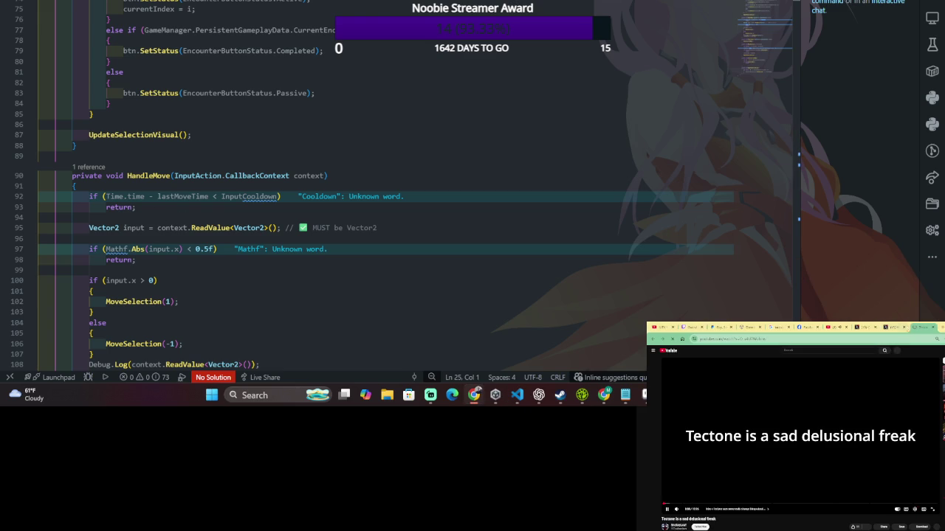
left_click(902, 328)
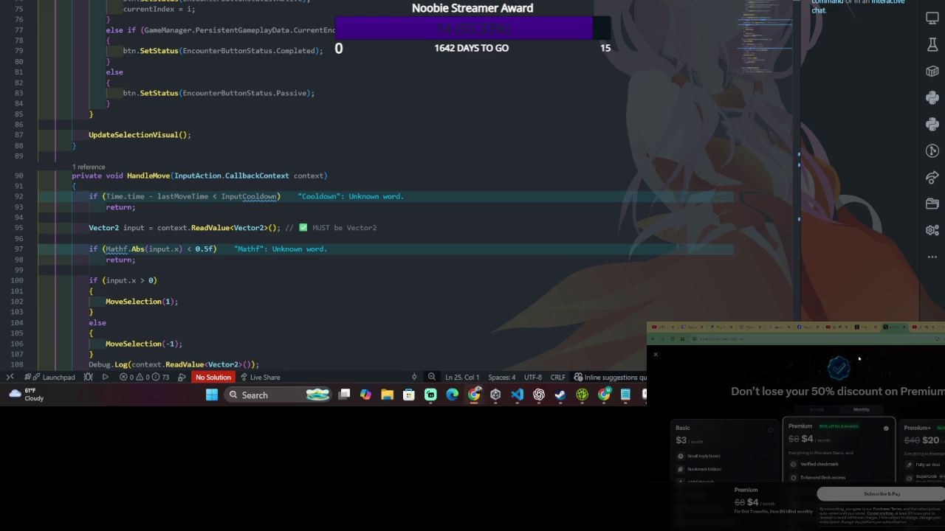
key("ctrl+w")
left_click(900, 328)
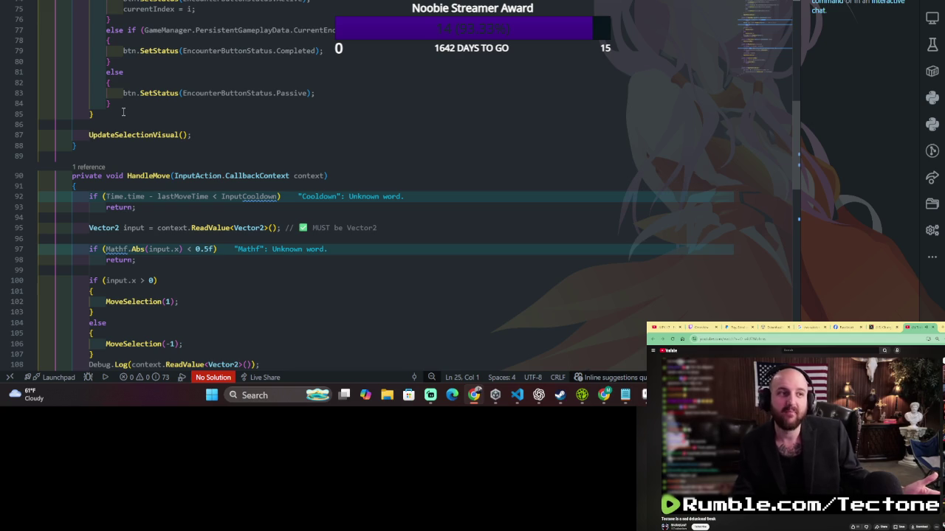
scroll(123, 112, "down", 1)
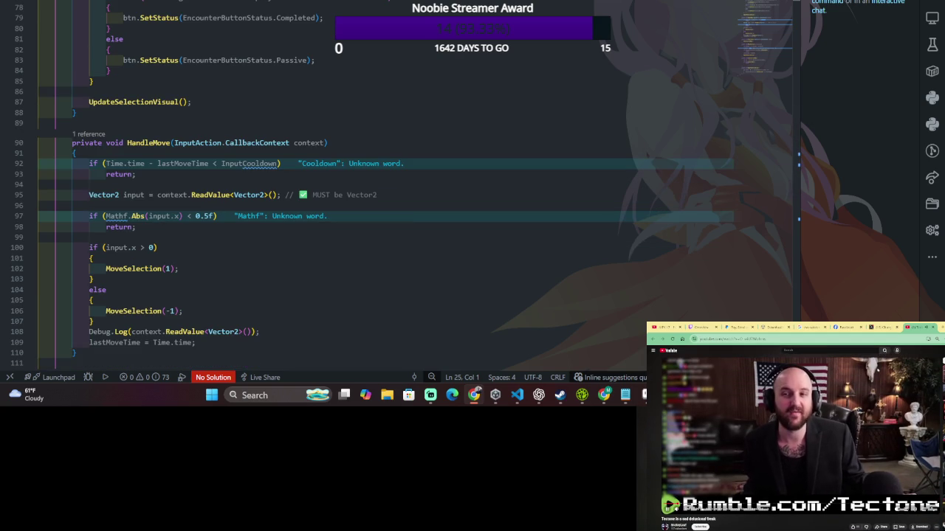
scroll(879, 371, "down", 10)
scroll(882, 372, "down", 1)
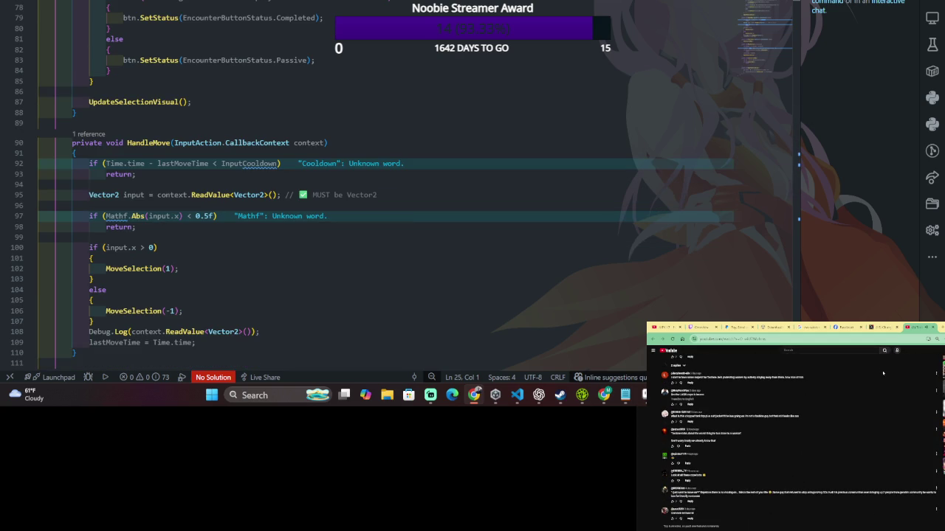
scroll(883, 372, "down", 3)
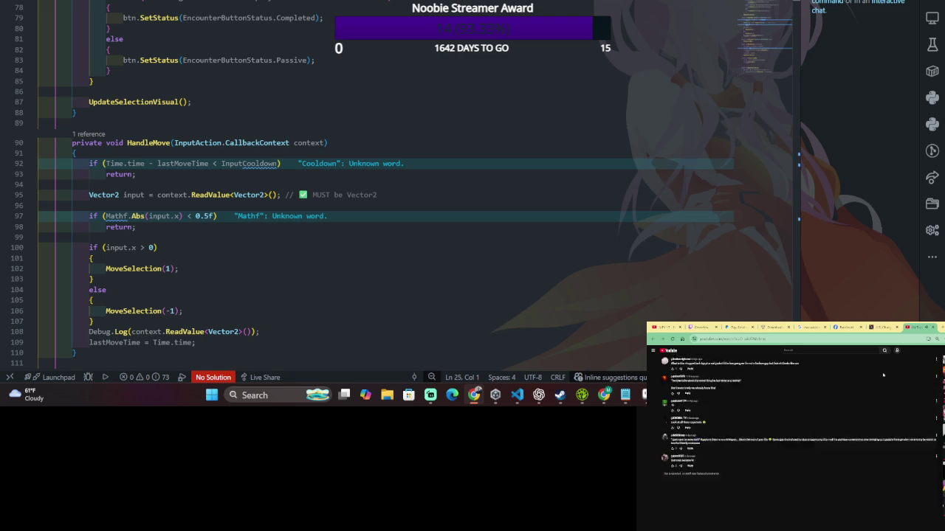
scroll(882, 373, "up", 10)
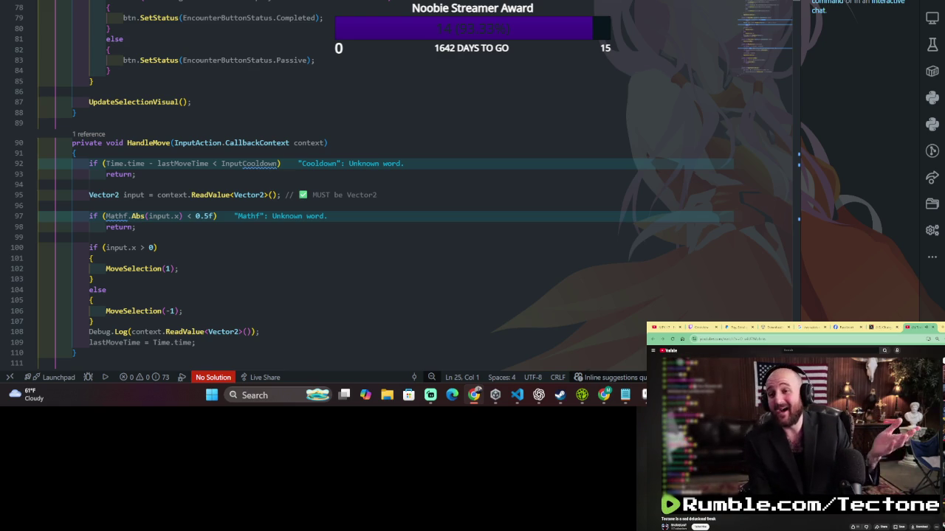
left_click(302, 229)
scroll(221, 281, "down", 3)
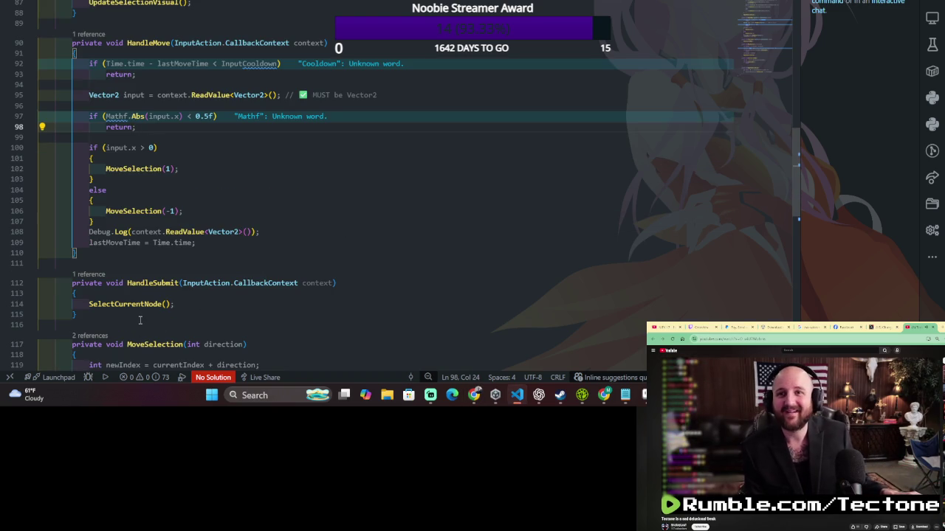
mouse_move(44, 221)
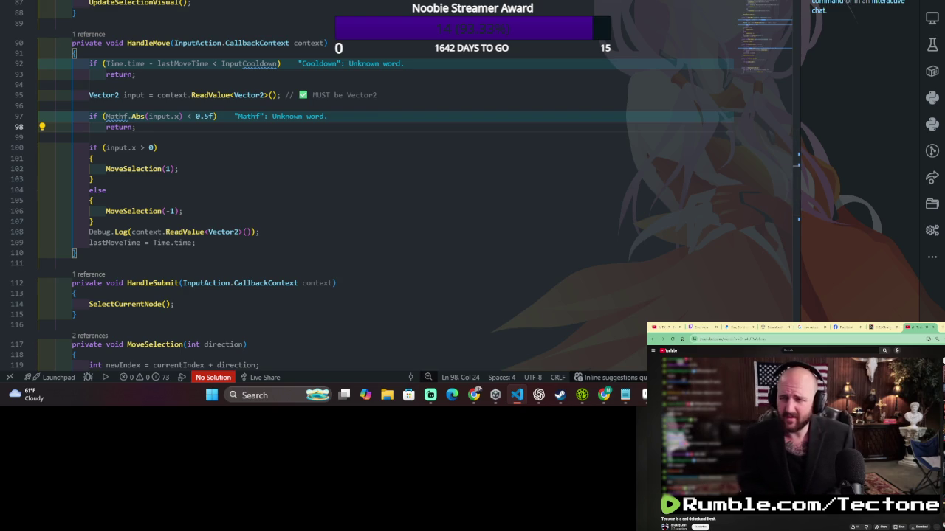
scroll(102, 157, "up", 2)
scroll(102, 156, "up", 1)
scroll(102, 156, "up", 3)
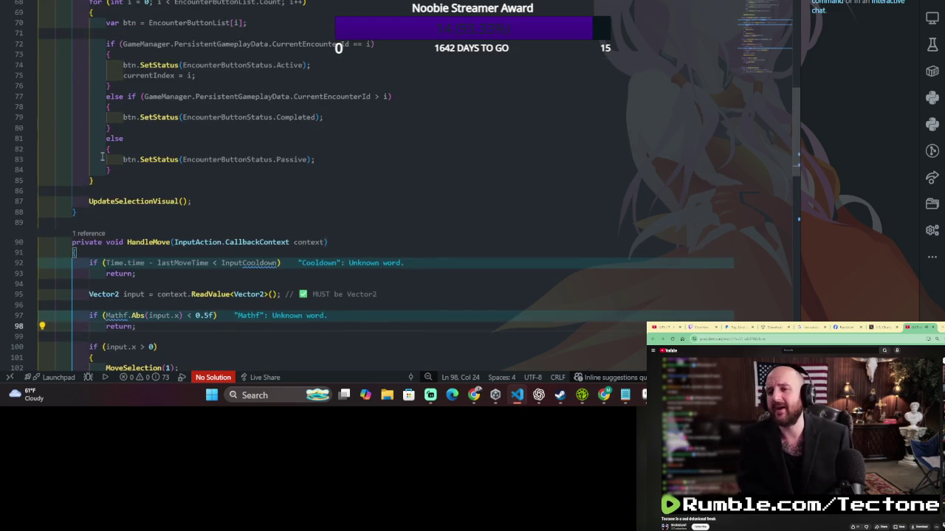
scroll(102, 157, "up", 3)
scroll(102, 157, "down", 1)
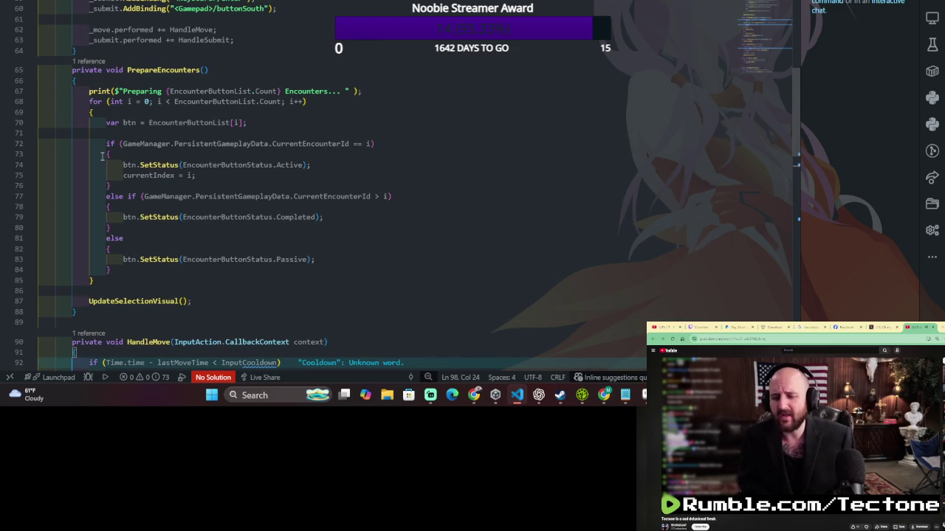
scroll(102, 156, "down", 1)
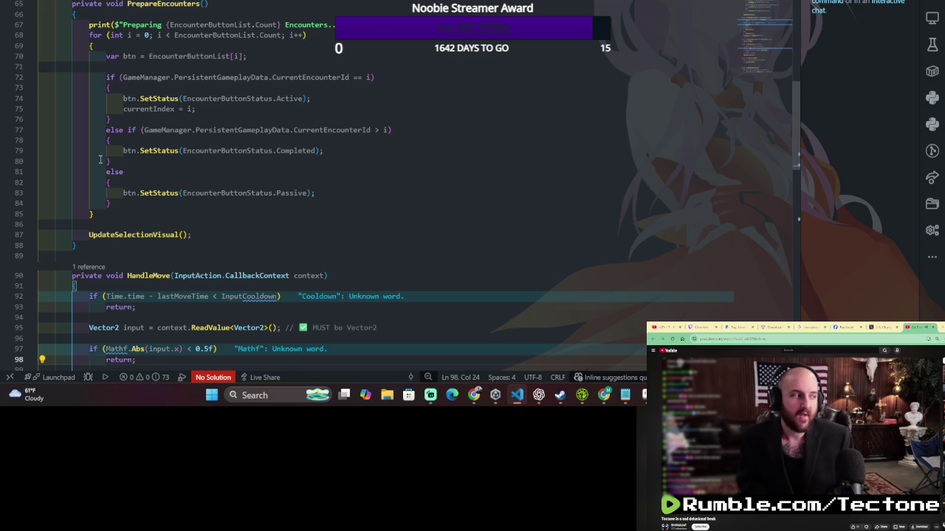
scroll(92, 162, "down", 6)
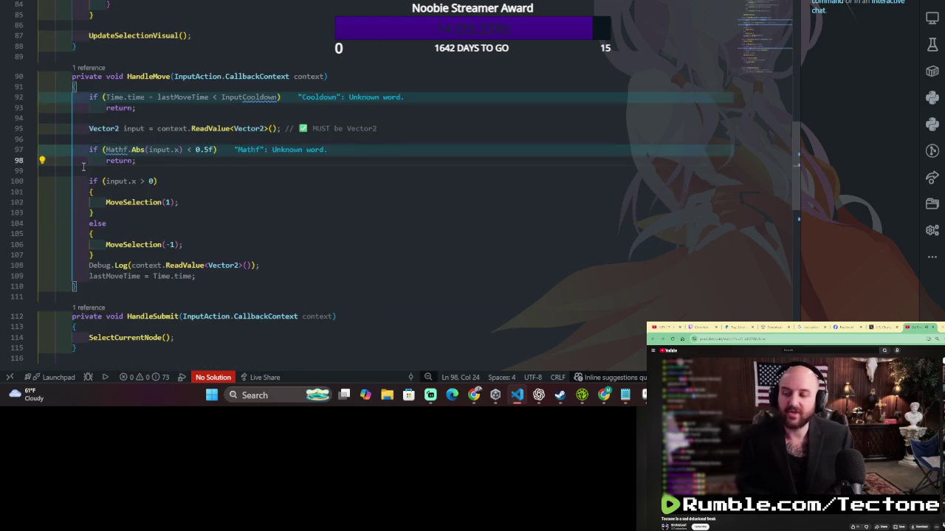
scroll(84, 166, "down", 7)
scroll(74, 169, "down", 4)
scroll(63, 172, "down", 3)
scroll(49, 174, "down", 4)
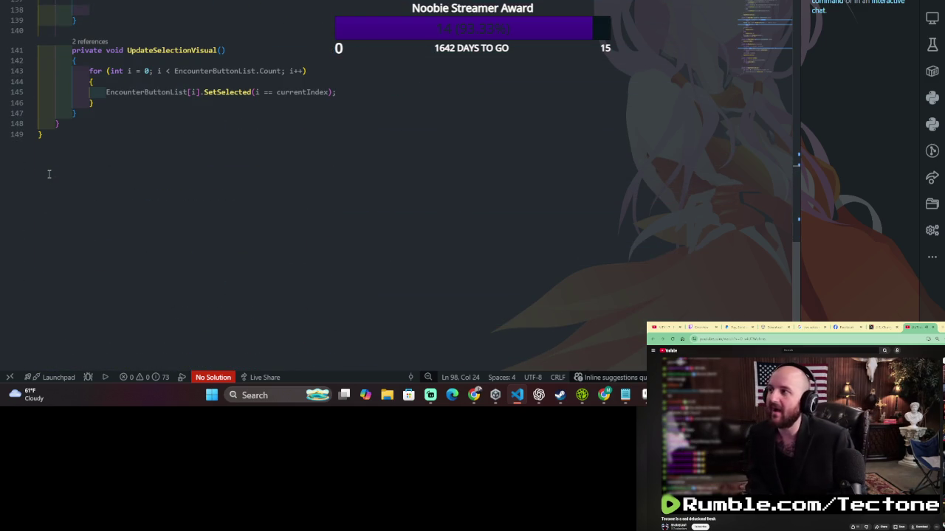
scroll(48, 174, "up", 1)
scroll(49, 174, "up", 1)
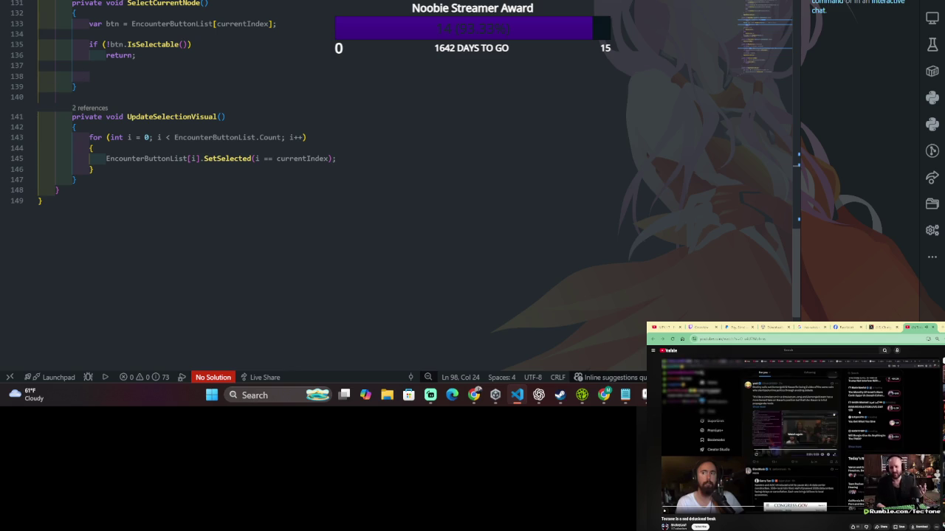
scroll(269, 121, "up", 4)
scroll(269, 121, "up", 1)
left_click(267, 124)
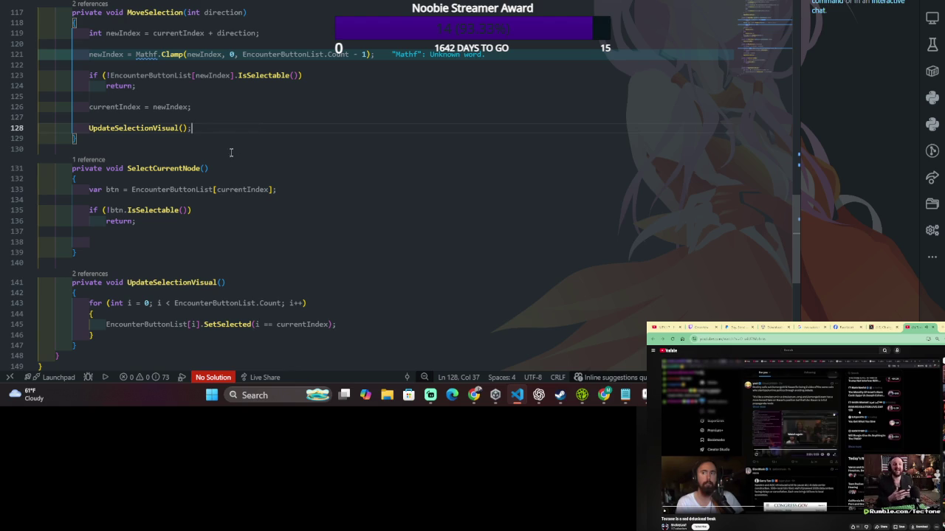
left_click(664, 352)
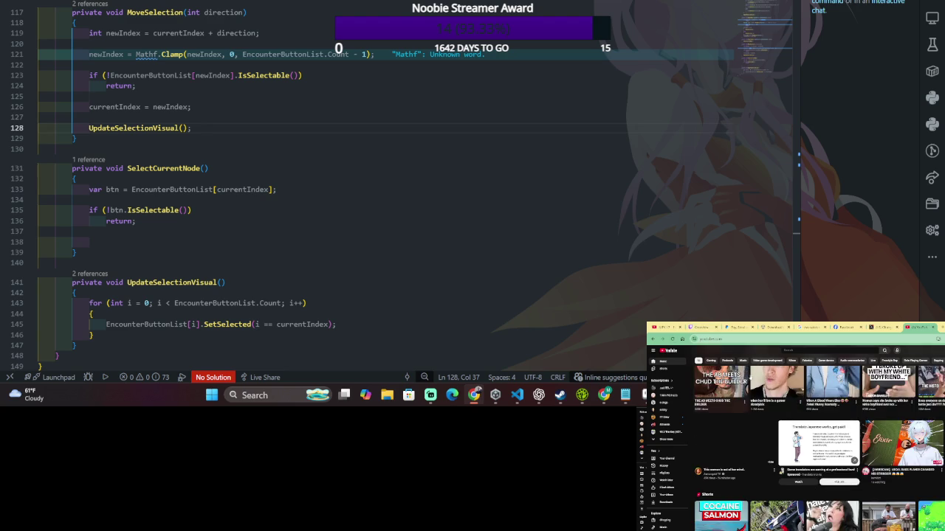
scroll(768, 391, "down", 2)
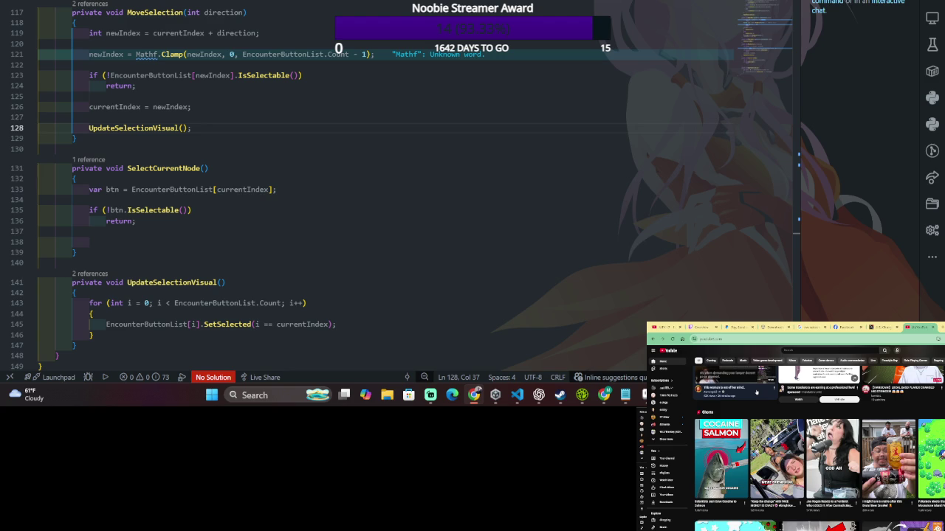
scroll(756, 392, "down", 2)
scroll(756, 392, "up", 1)
scroll(756, 392, "down", 1)
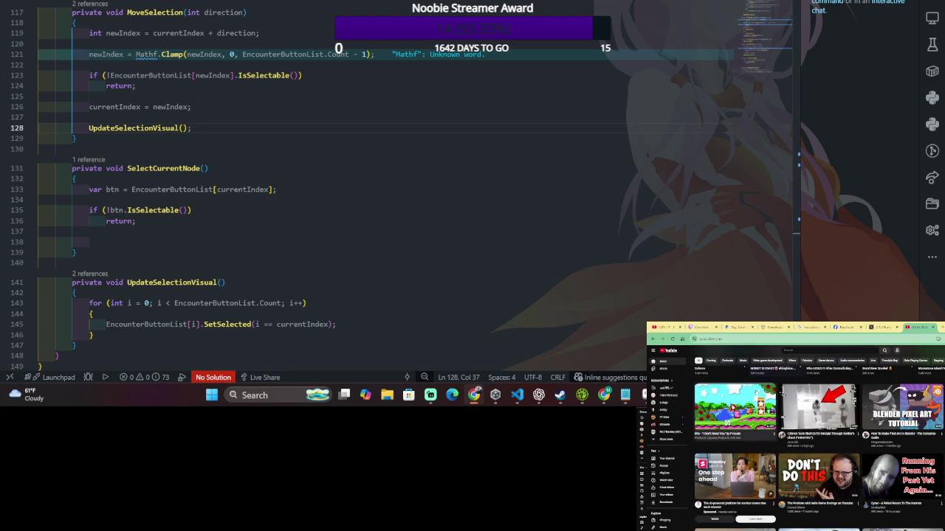
mouse_move(734, 406)
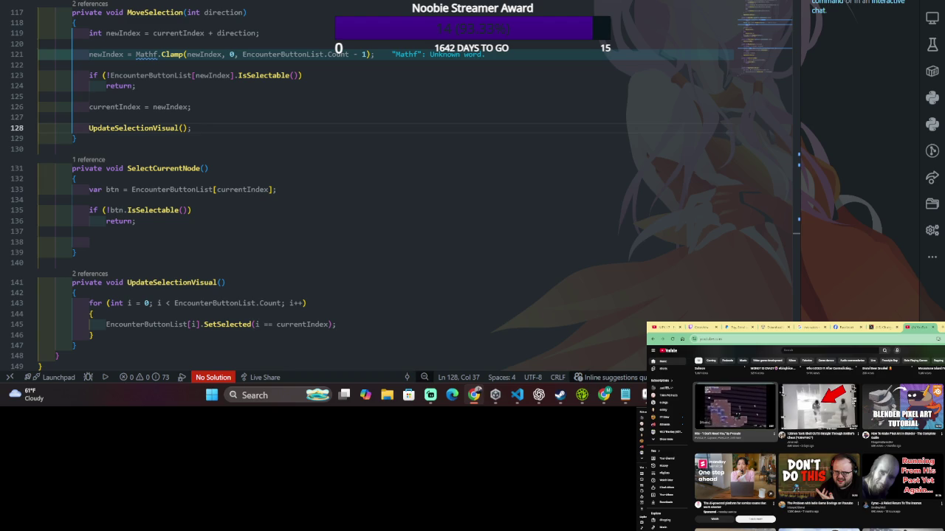
scroll(818, 439, "down", 5)
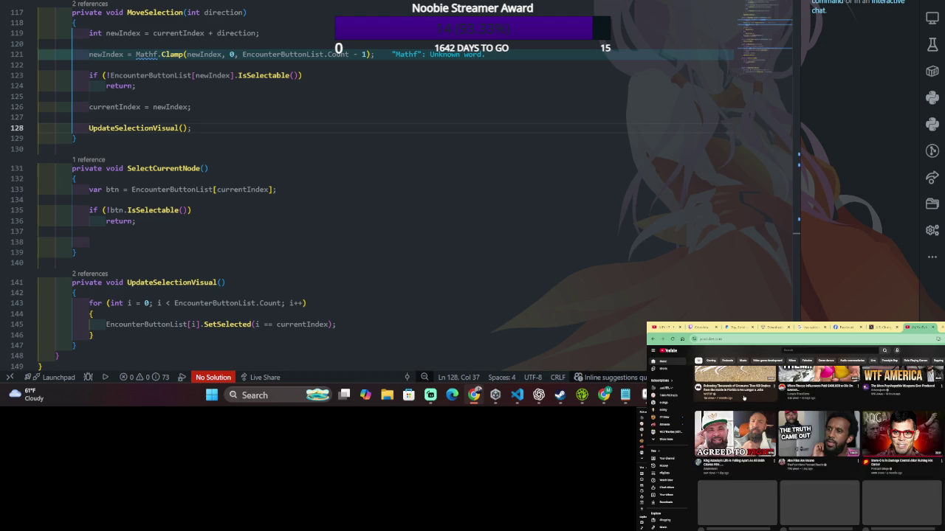
scroll(818, 438, "down", 3)
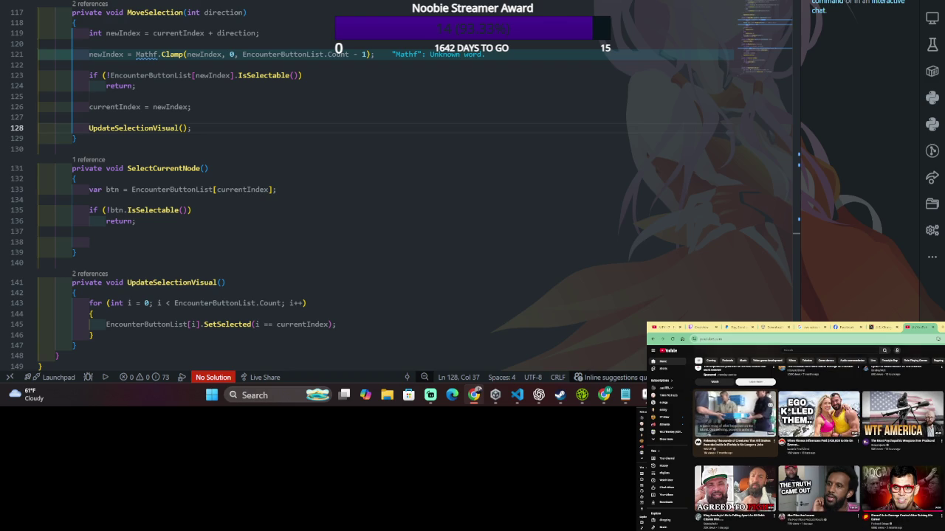
scroll(736, 414, "down", 5)
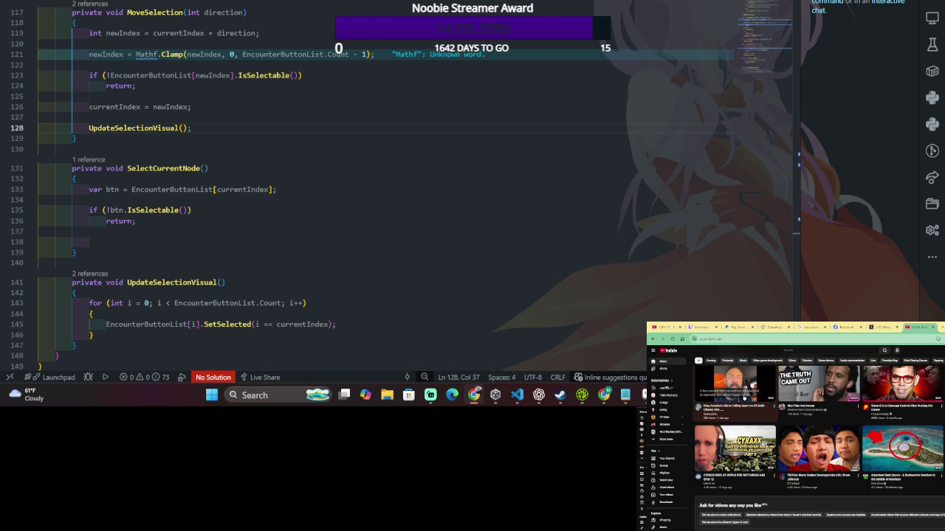
scroll(744, 397, "down", 2)
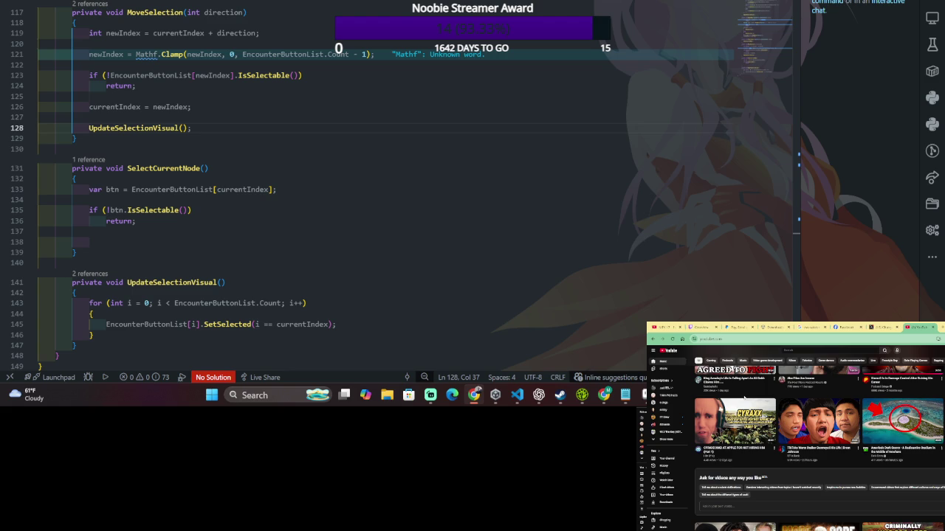
left_click(814, 417)
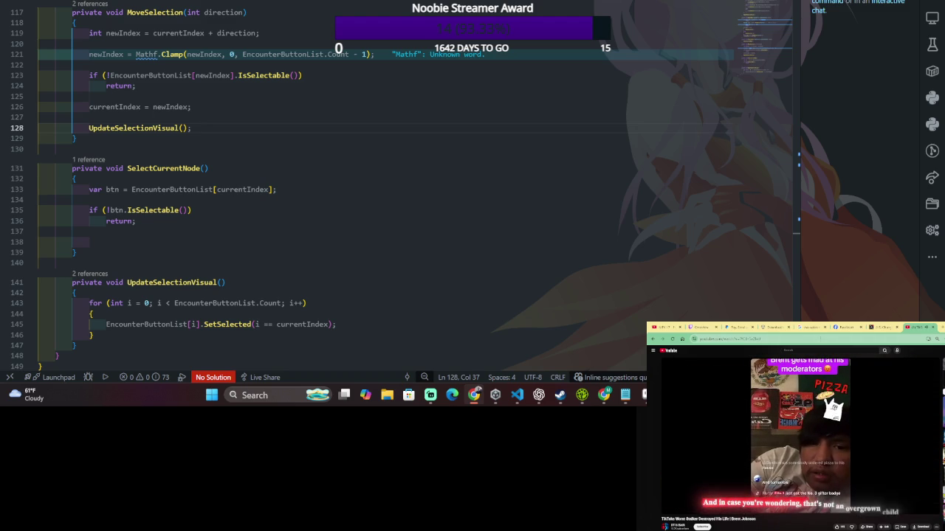
key("ctrl+w")
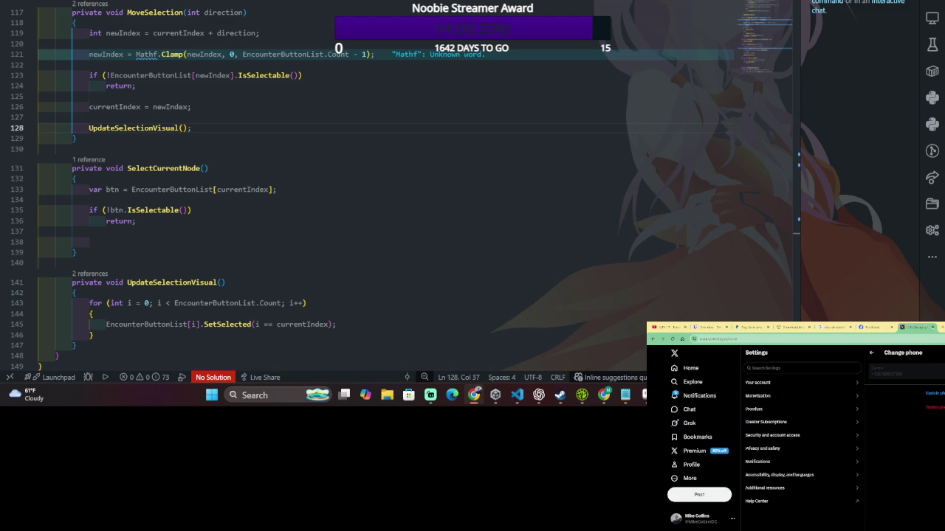
left_click(868, 329)
scroll(868, 370, "down", 5)
scroll(867, 399, "down", 5)
scroll(868, 443, "down", 3)
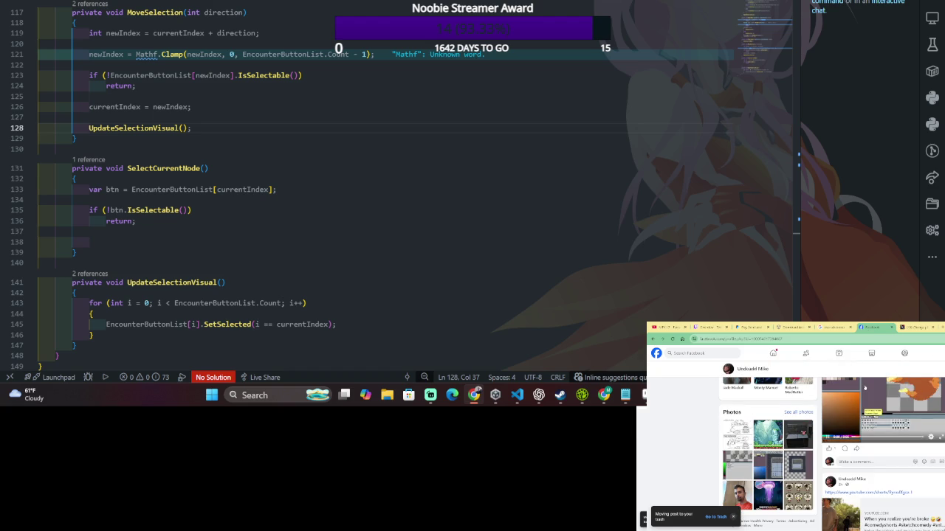
scroll(868, 443, "down", 5)
scroll(868, 443, "down", 2)
scroll(868, 443, "down", 2)
left_click(890, 407)
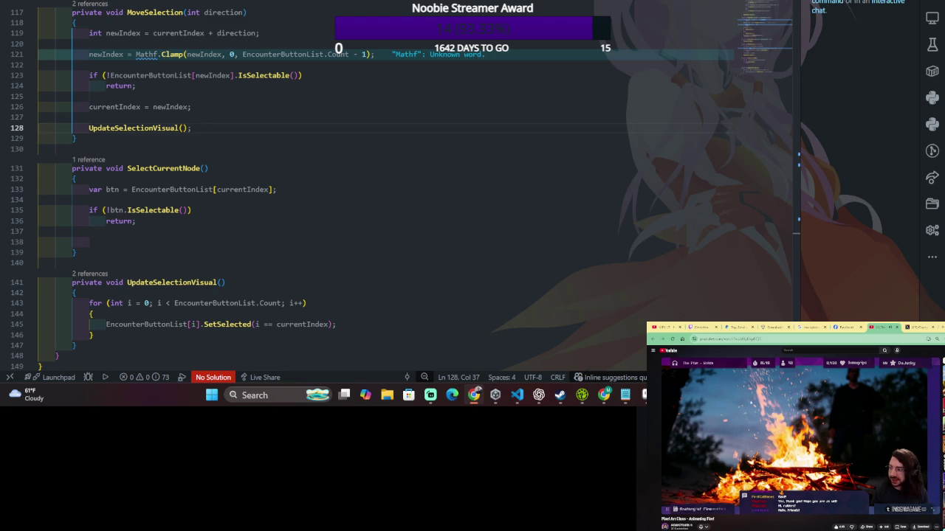
scroll(289, 162, "down", 2)
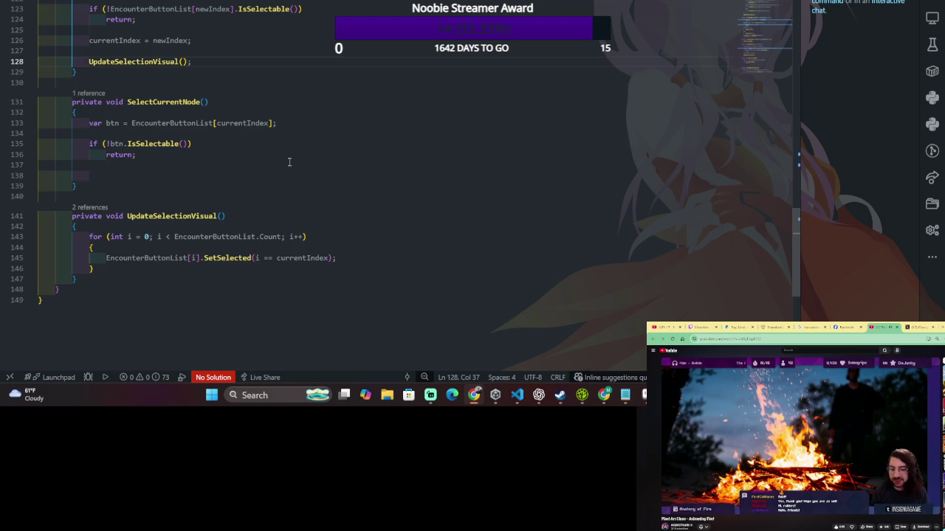
scroll(289, 161, "down", 4)
scroll(288, 166, "up", 2)
scroll(280, 181, "up", 5)
scroll(271, 197, "up", 3)
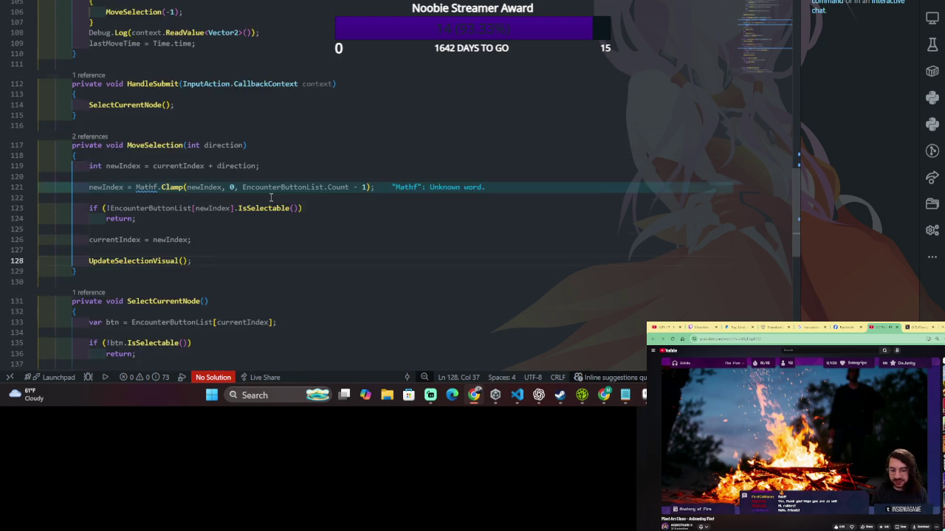
scroll(271, 197, "up", 3)
scroll(270, 197, "up", 2)
scroll(270, 197, "up", 2)
left_click(270, 196)
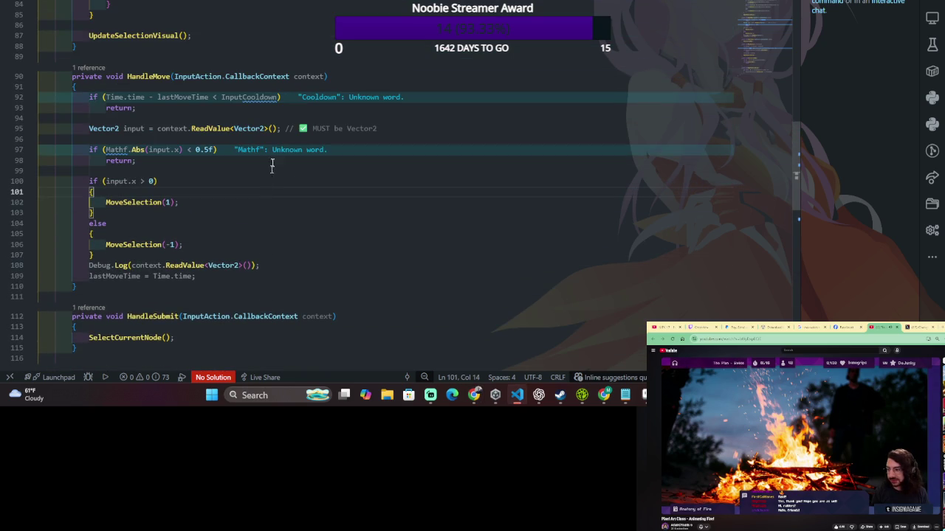
left_click_drag(270, 109, 272, 108)
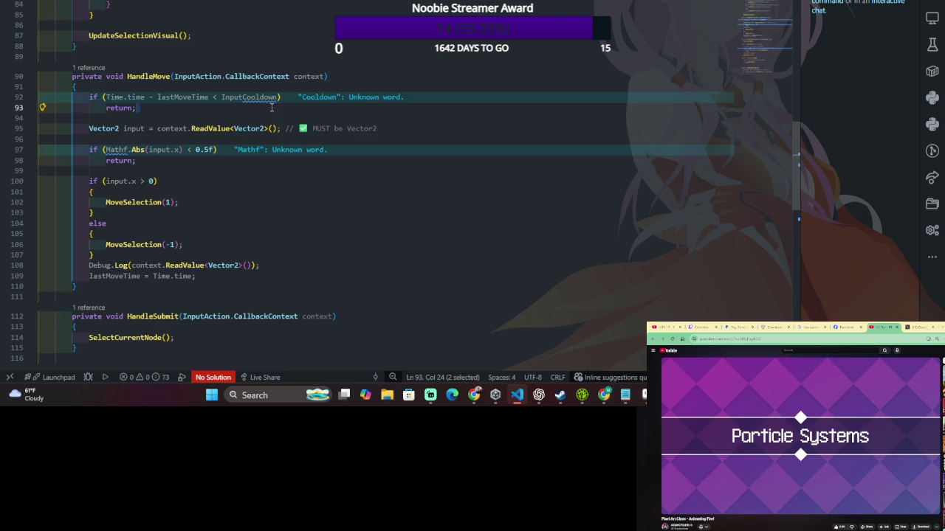
scroll(272, 108, "up", 3)
scroll(270, 107, "up", 2)
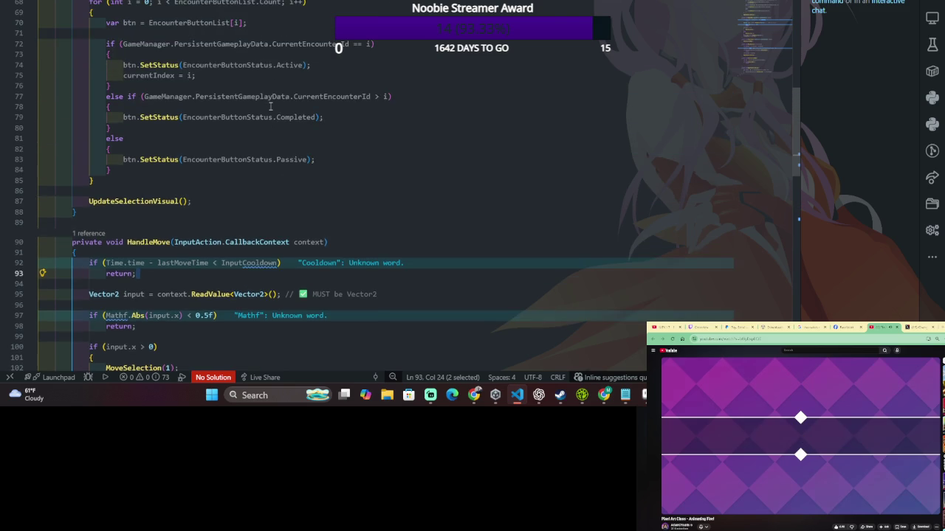
scroll(270, 107, "up", 1)
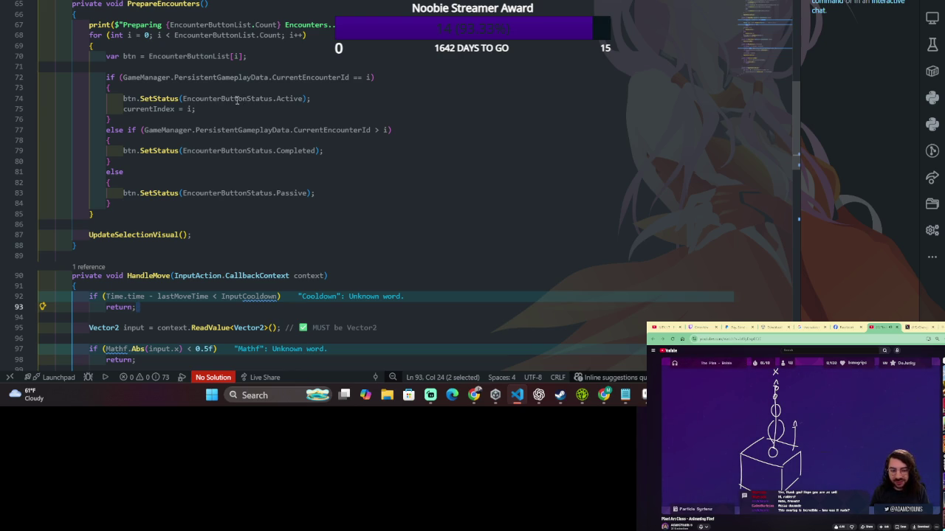
scroll(236, 101, "up", 1)
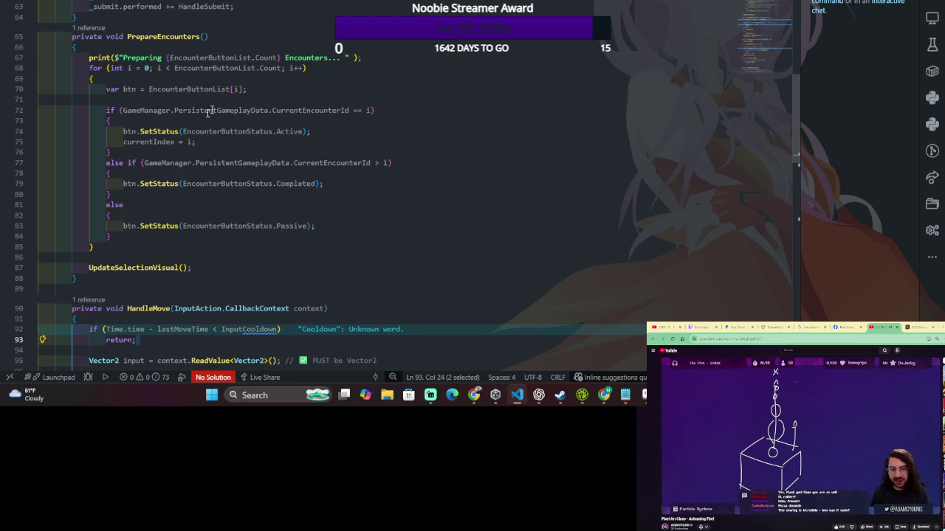
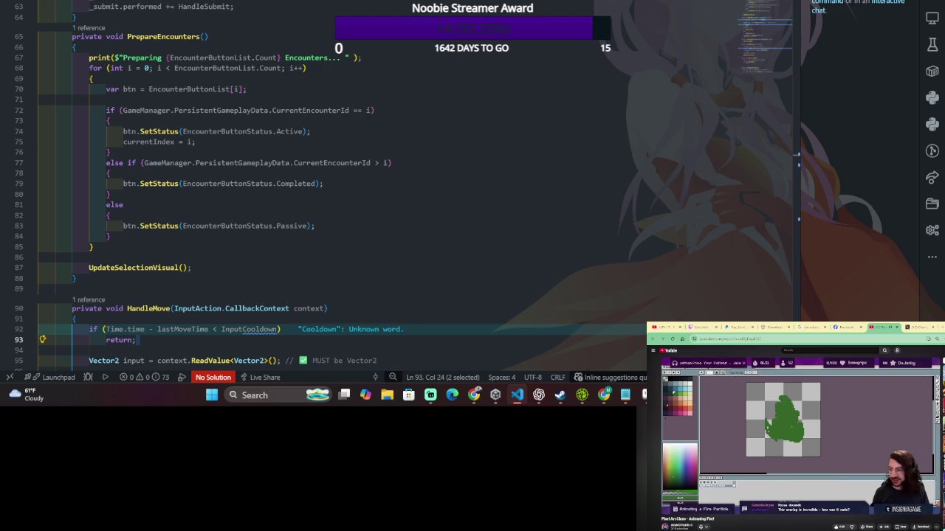
Switch from Visual Studio Code back to the Aseprite fire animation sprite.
key("alt+Tab")
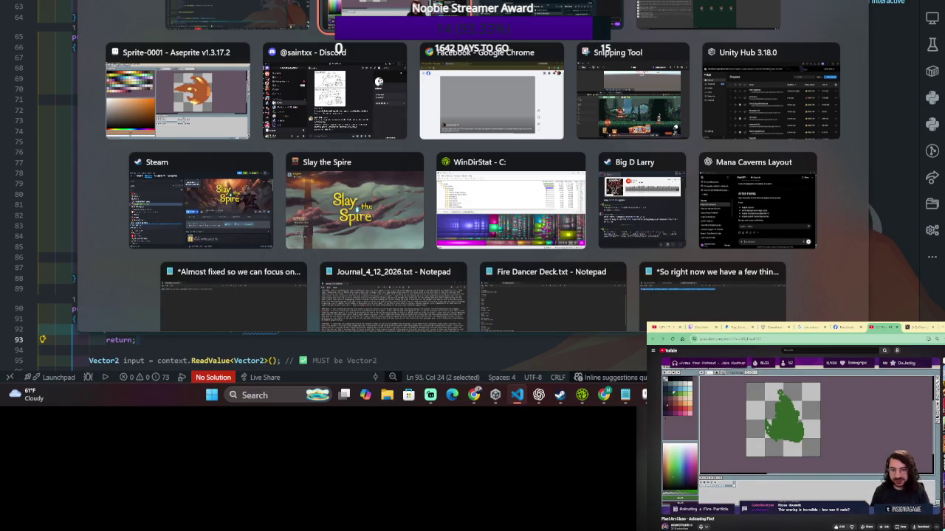
left_click(236, 105)
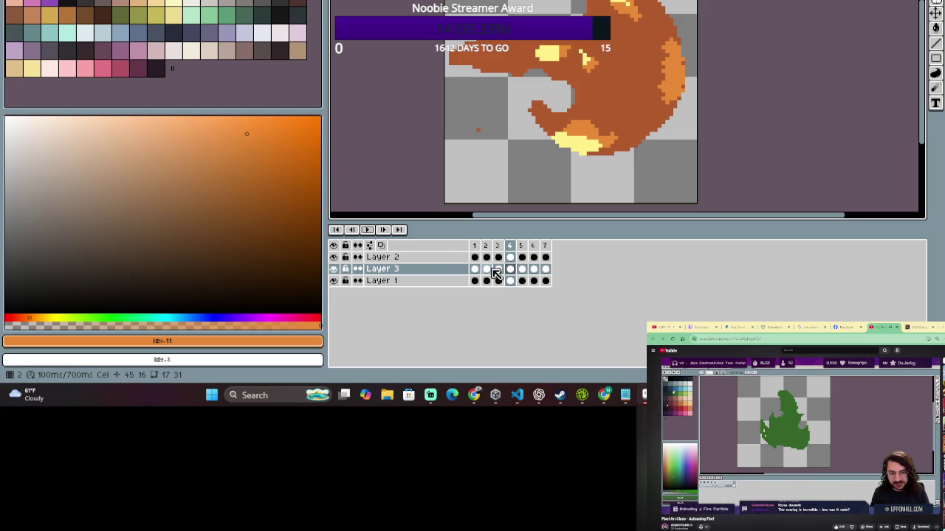
Loop-play flame frames 4–7, then 4–6; pick green and select Layer 1 frame 6.
left_click_drag(509, 250, 487, 251)
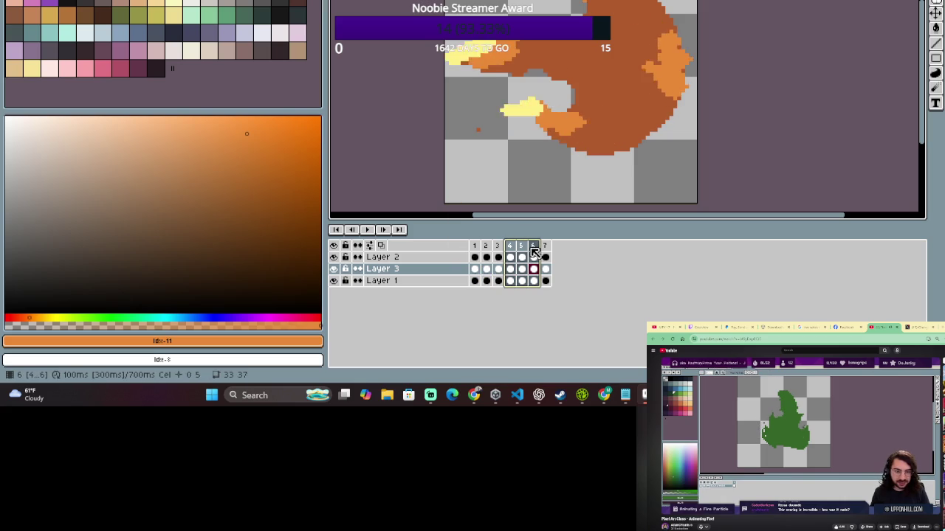
left_click(511, 250)
left_click_drag(510, 249, 546, 251)
key("Return")
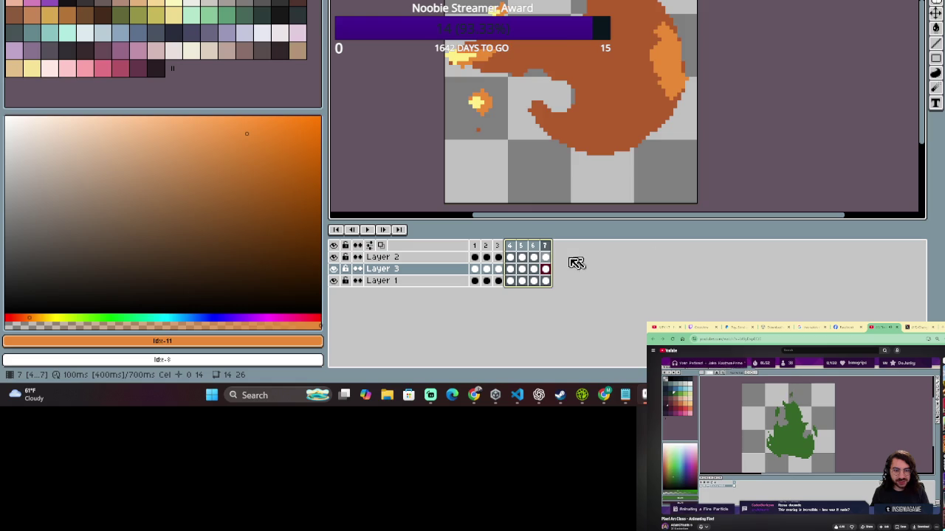
left_click_drag(511, 269, 533, 269)
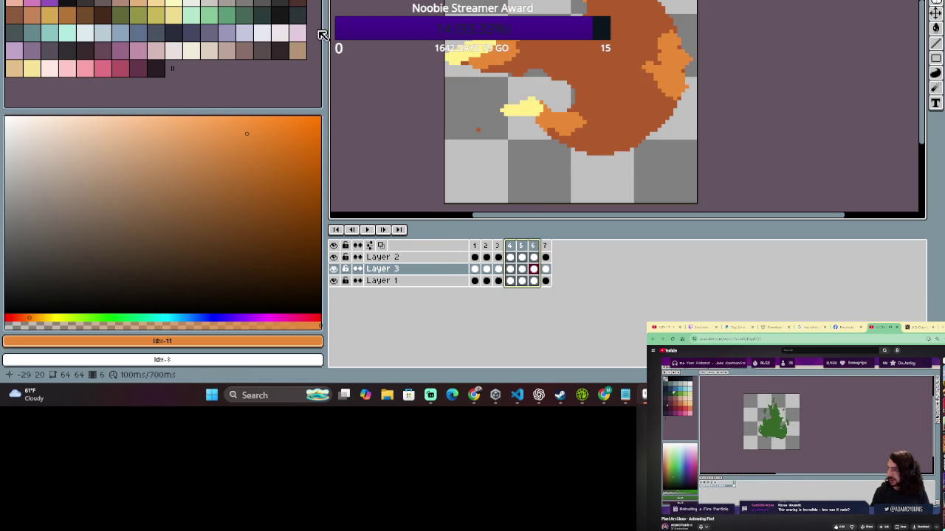
left_click(233, 18)
left_click(390, 280)
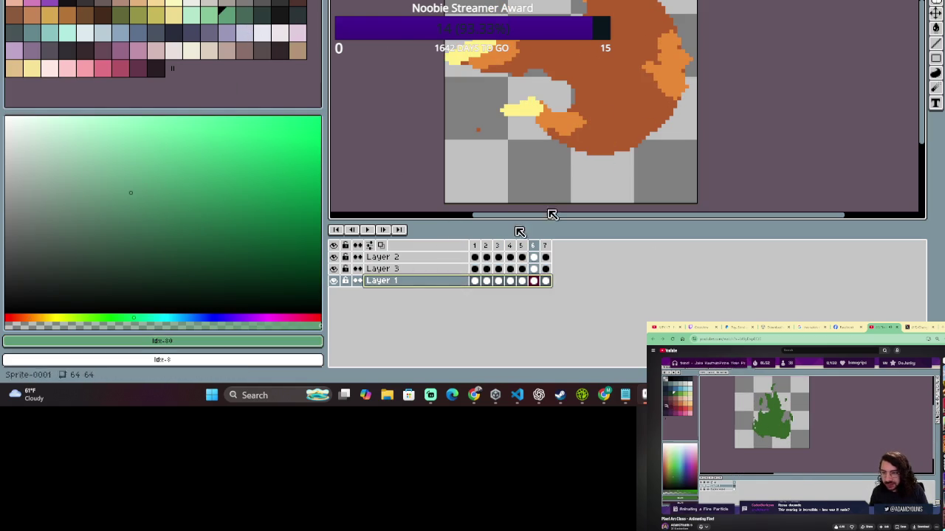
Paint-bucket frame 6's dark orange flame body green, then try and undo a yellow arc.
key("g")
left_click(591, 140)
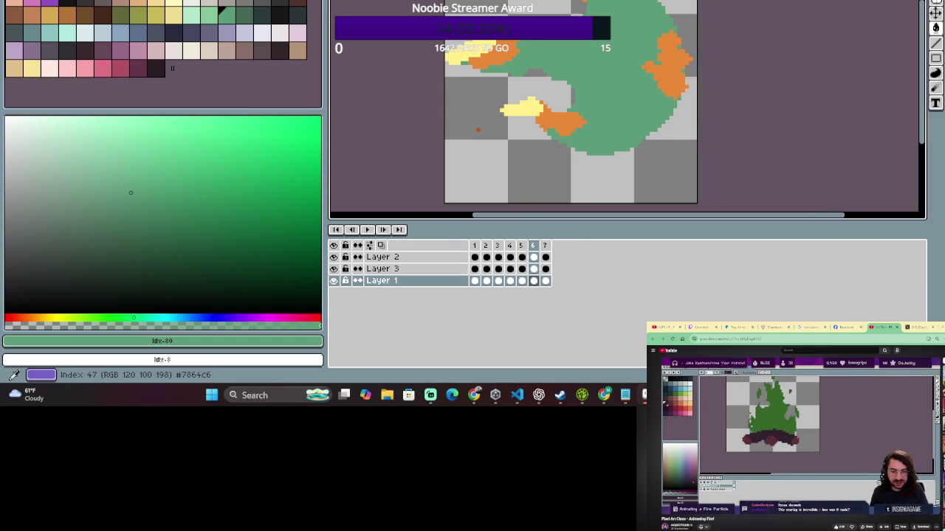
left_click(31, 68)
mouse_move(689, 22)
left_mouse_down()
mouse_move(657, 125)
mouse_move(641, 13)
left_mouse_up()
key("ctrl+z")
key("ctrl+z")
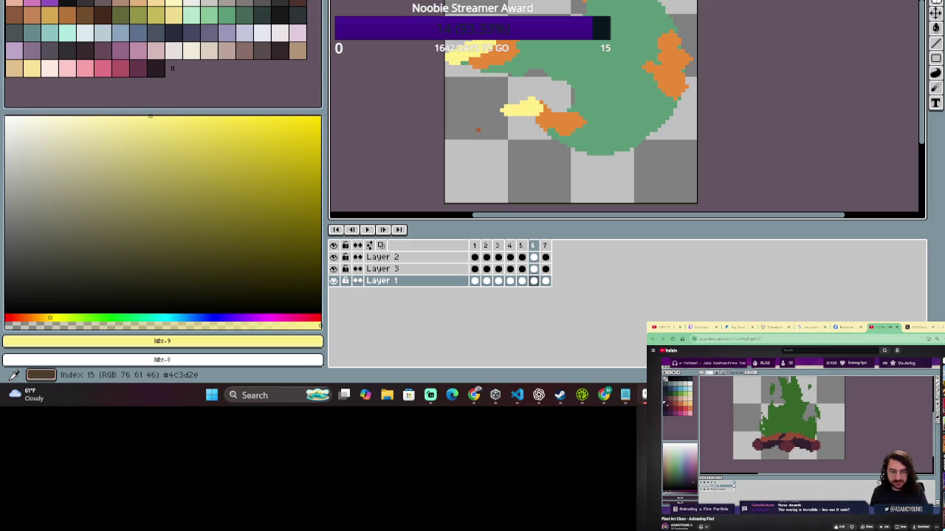
Try dark brown ring and arc outlines, undo both, and select frames 2 to 6.
left_click(631, 11, "alt")
left_click_drag(677, 9, 633, 15)
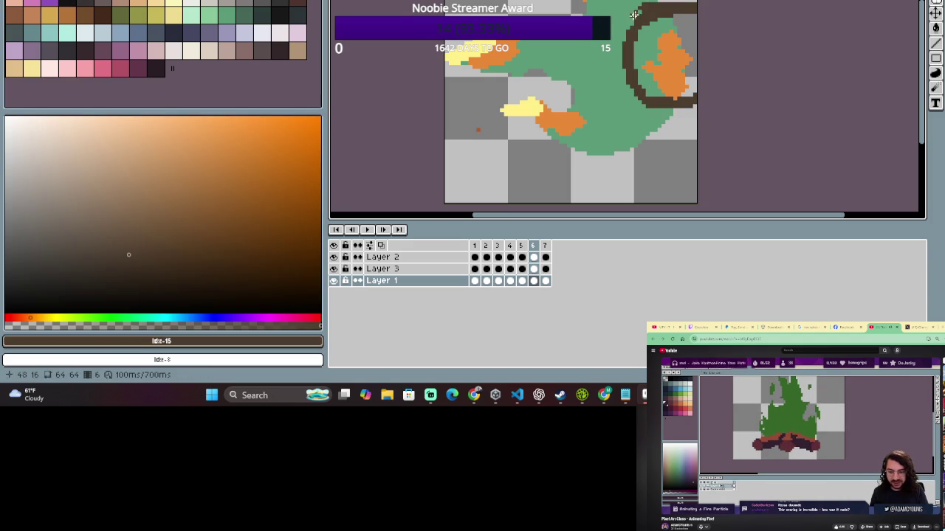
key("ctrl+z")
left_click_drag(524, 43, 698, 9)
key("ctrl+z")
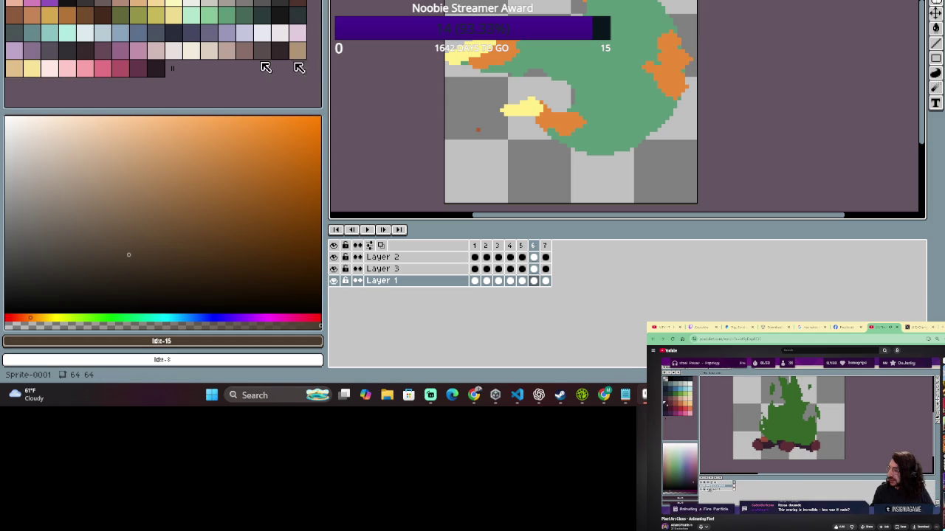
left_click_drag(536, 248, 486, 245)
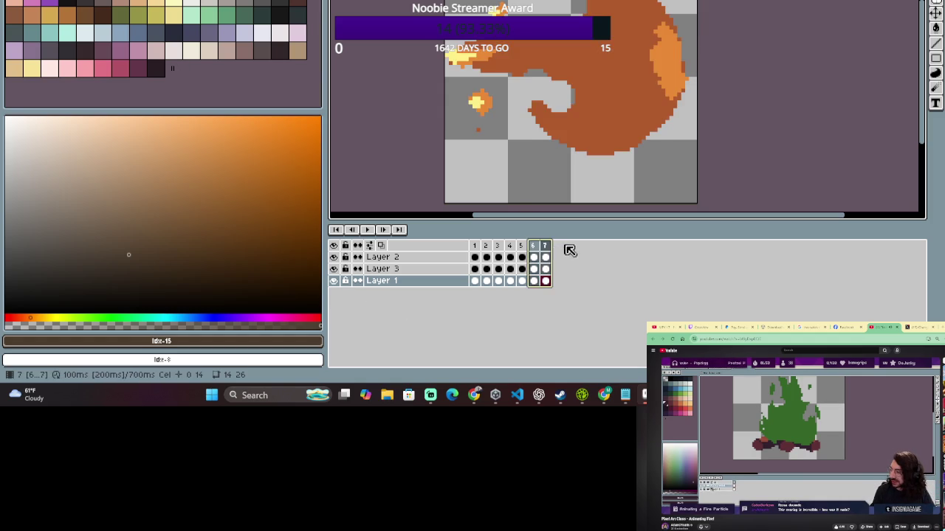
On Layer 2, add pale yellow highlights to the flame's right edge in frames 3 and 4.
left_click(497, 247)
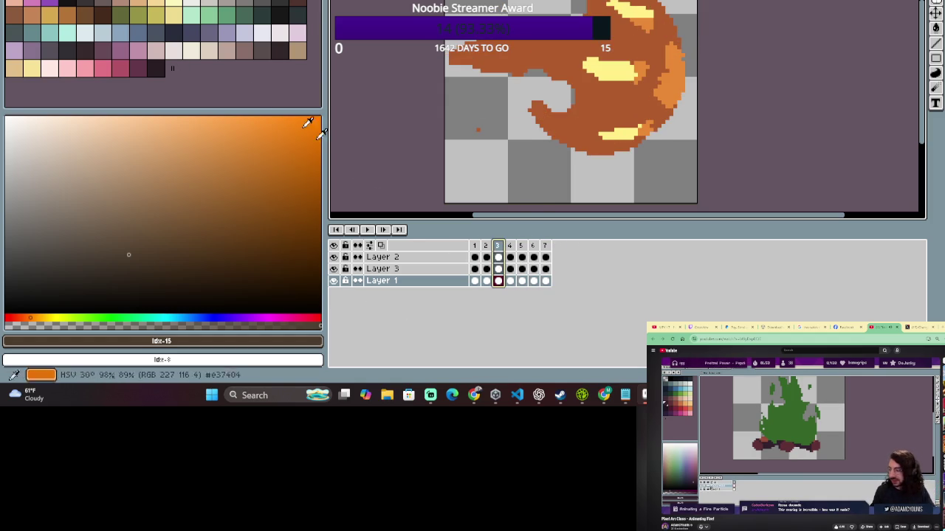
left_click(610, 70, "alt")
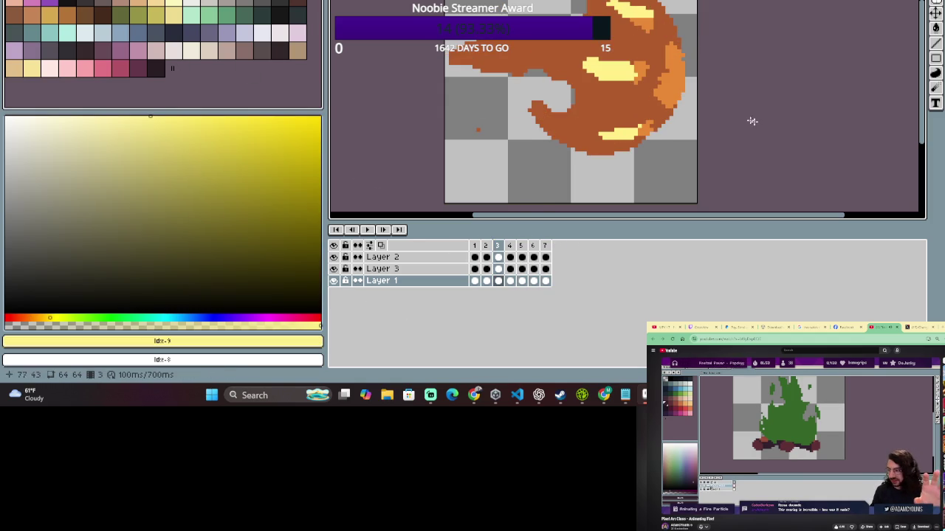
left_click(390, 257)
left_click(683, 74)
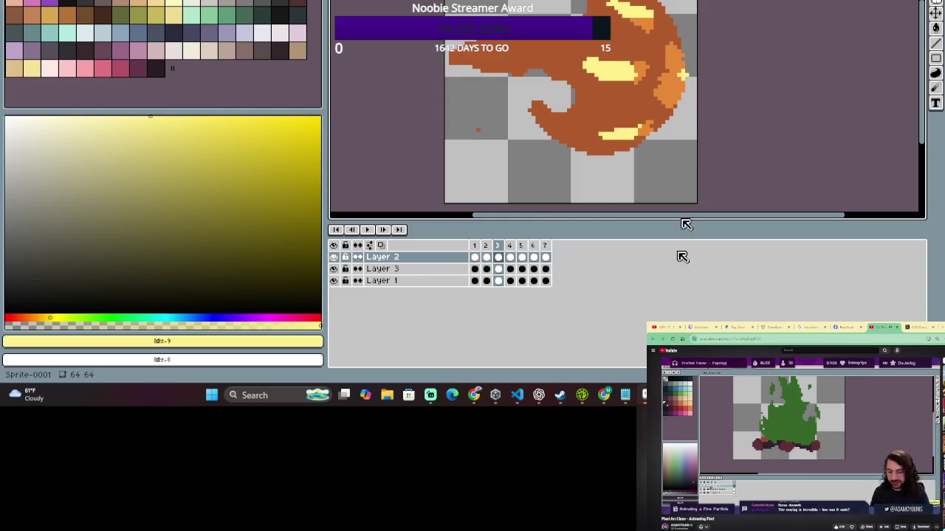
left_click(510, 245)
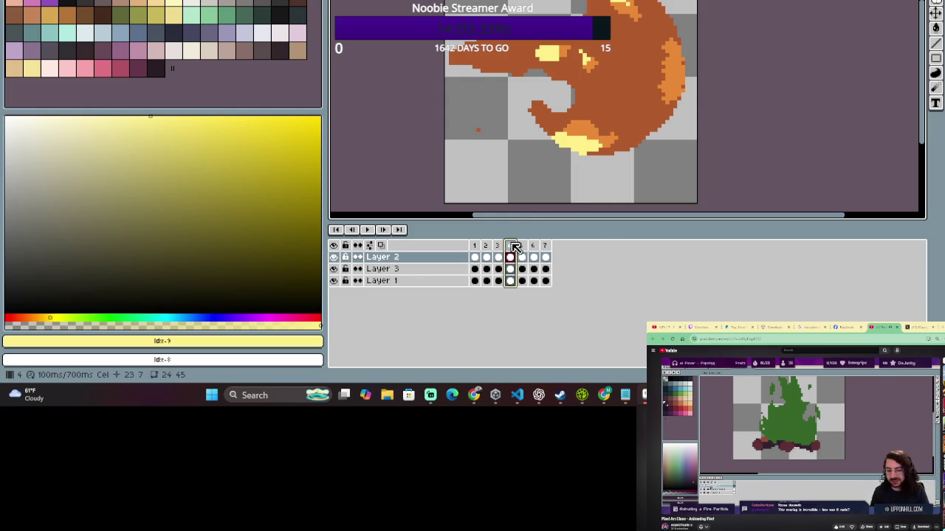
left_click(678, 70)
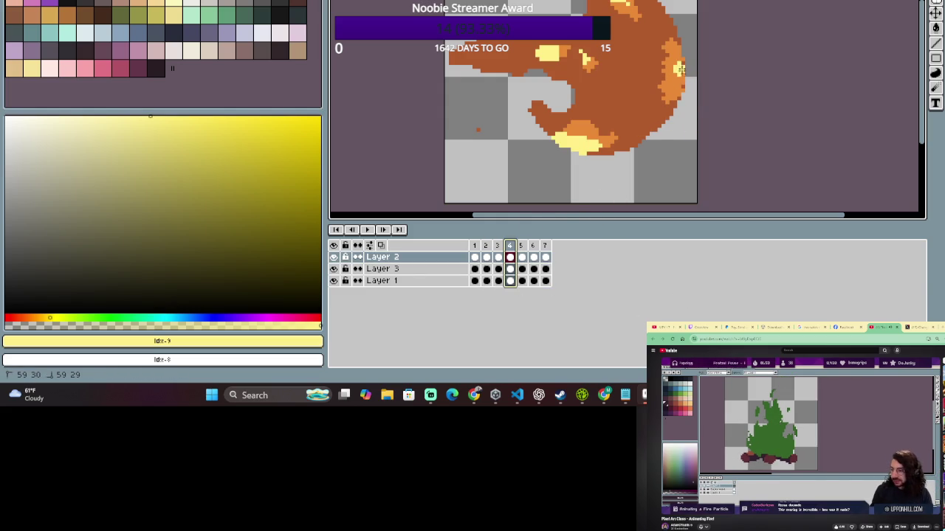
Add pale yellow edge highlights in frames 5, 6 and 7, then play the animation.
left_click(521, 246)
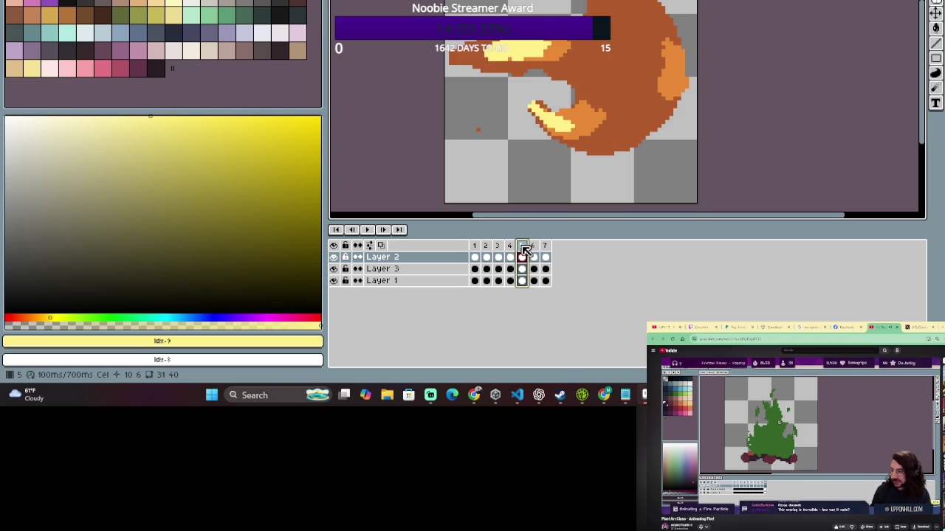
left_click(681, 69)
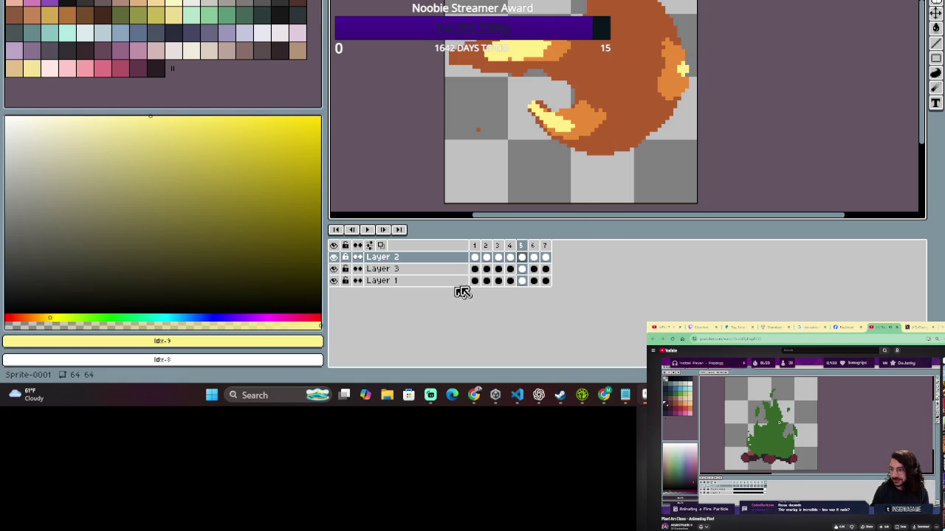
left_click(533, 248)
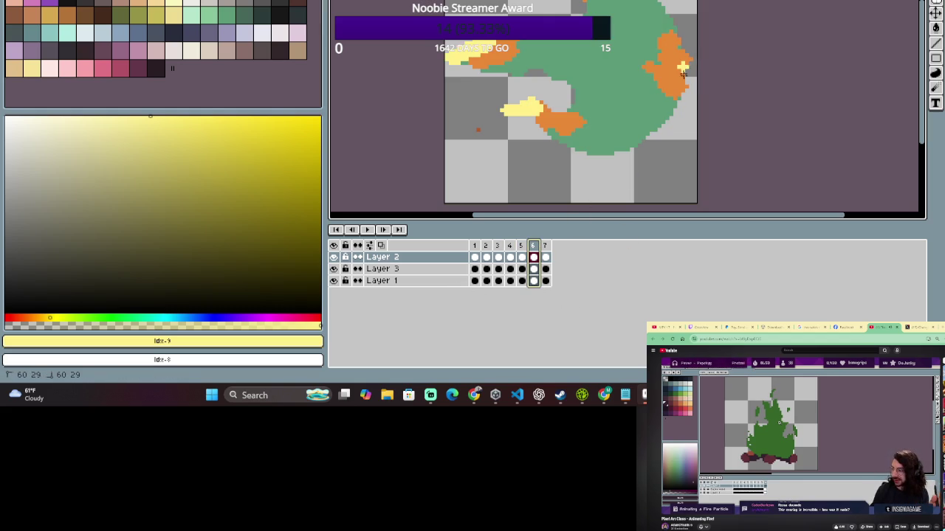
left_click_drag(682, 66, 682, 77)
left_click(544, 246)
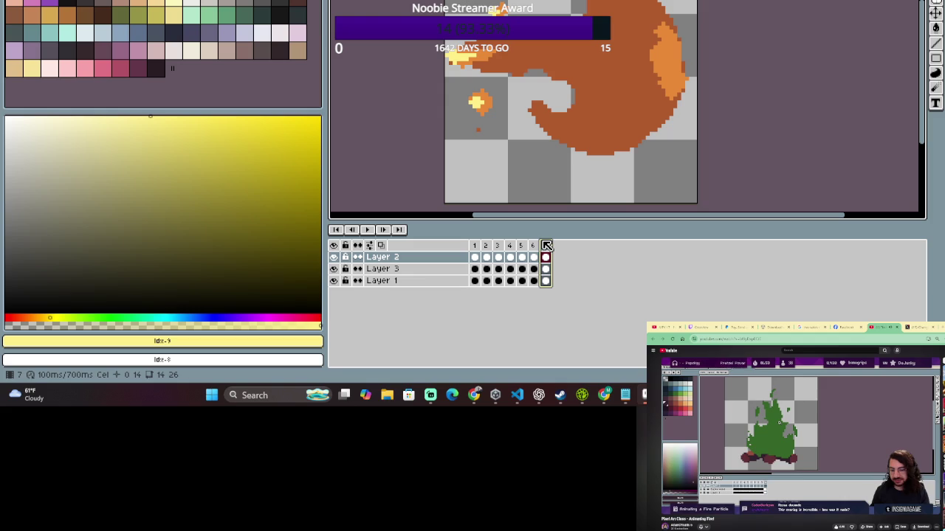
left_click(678, 56)
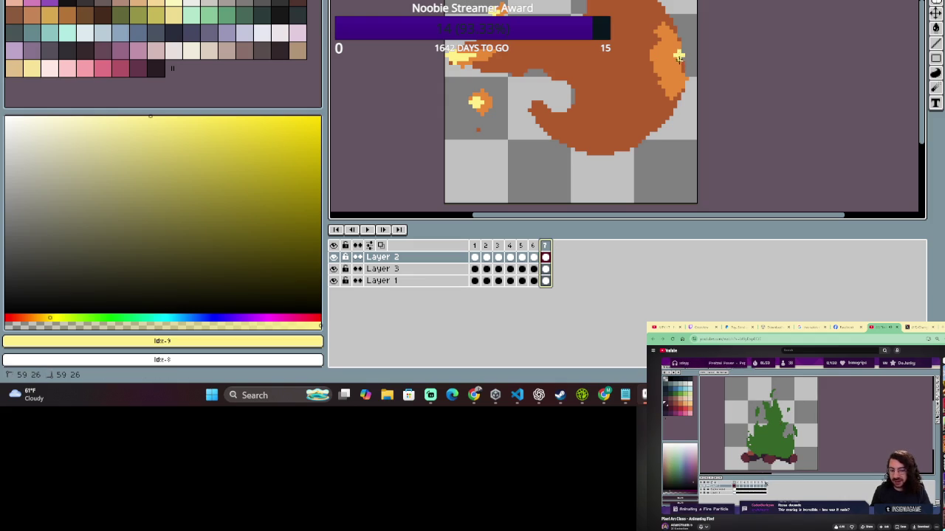
left_click_drag(680, 71, 681, 73)
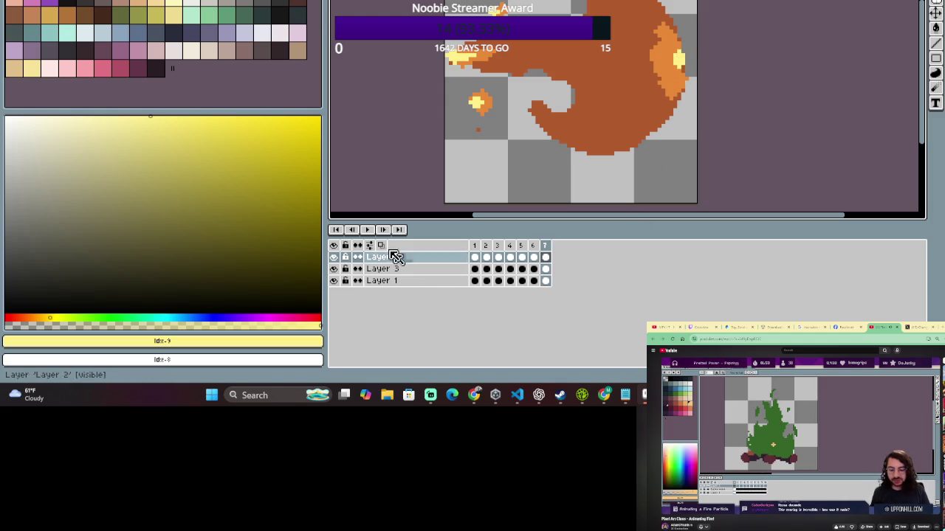
key("Return")
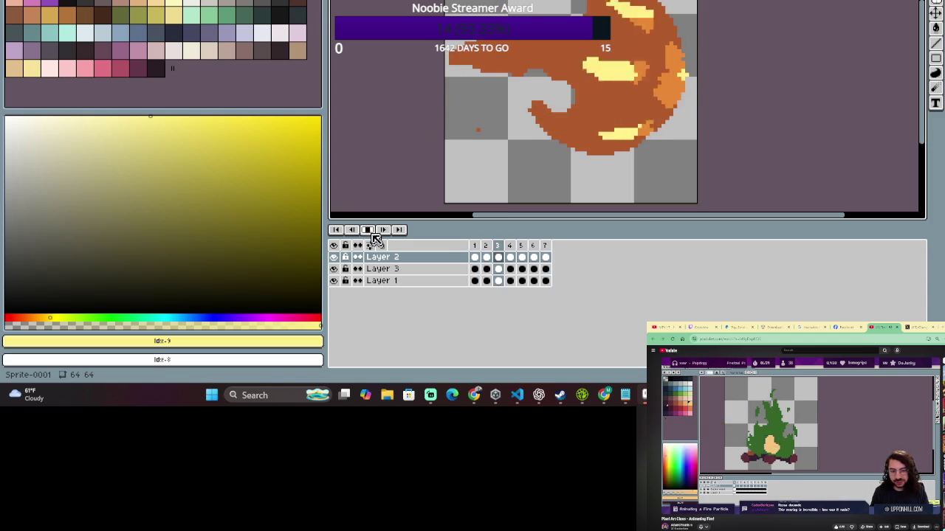
Stop playback, select all seven frames, and go to frame 6.
left_click_drag(474, 249, 547, 250)
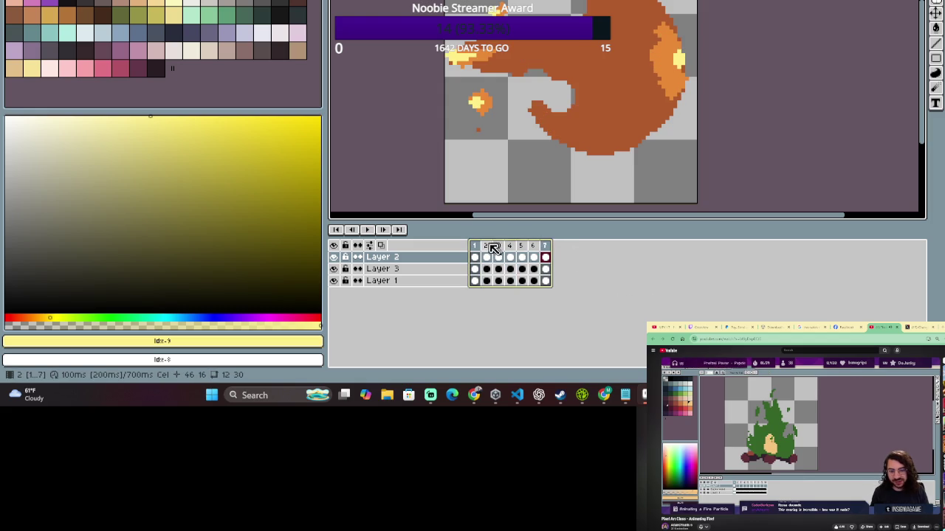
left_click(535, 249)
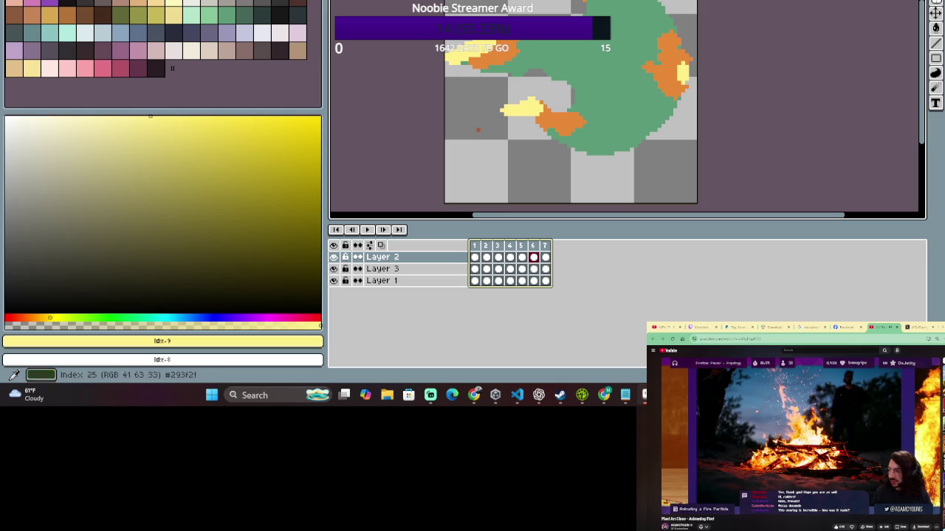
Pick green, select Layer 1, fill frame 3's orange flame body green, and play.
left_click(185, 15)
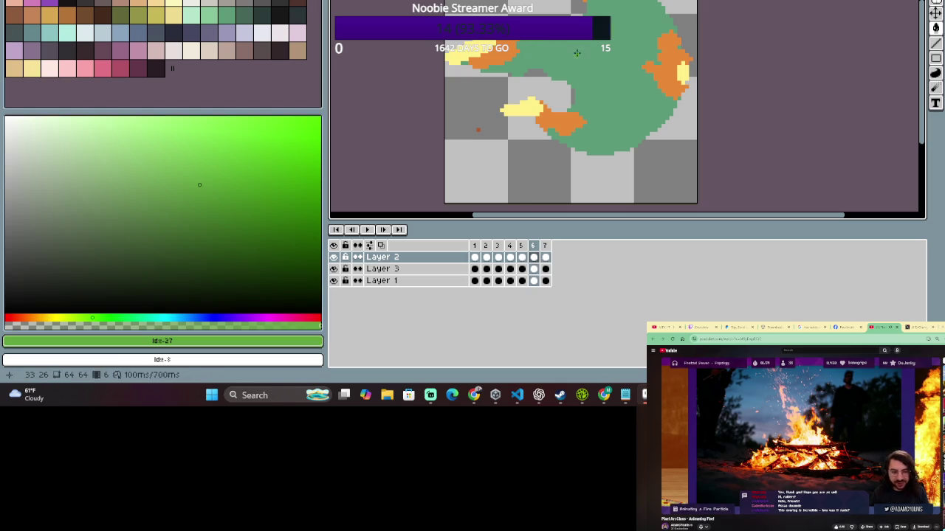
left_click(428, 281)
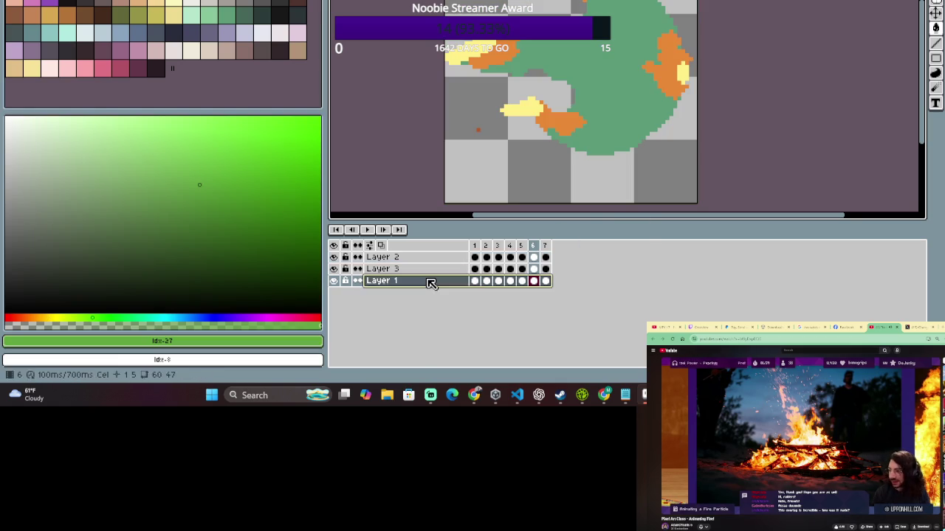
left_click_drag(480, 246, 497, 249)
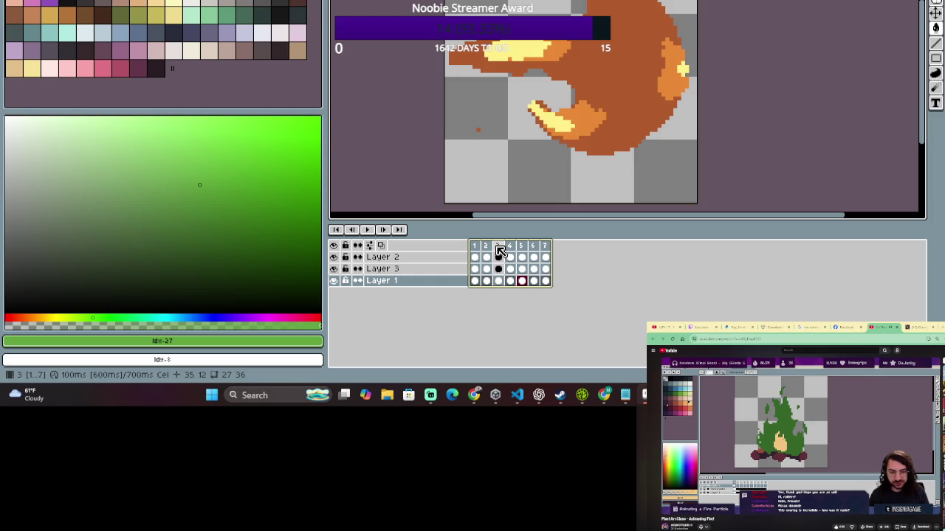
left_click(499, 246)
left_click(603, 50)
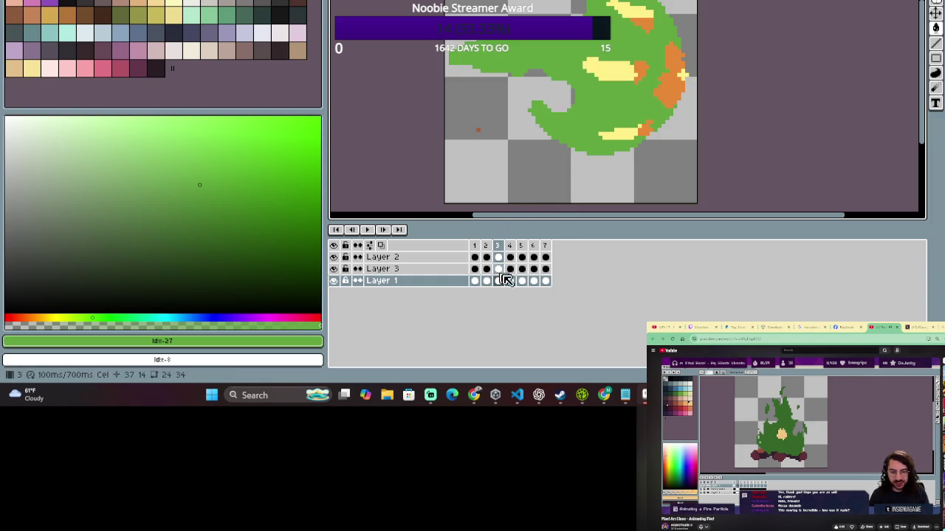
left_click(367, 229)
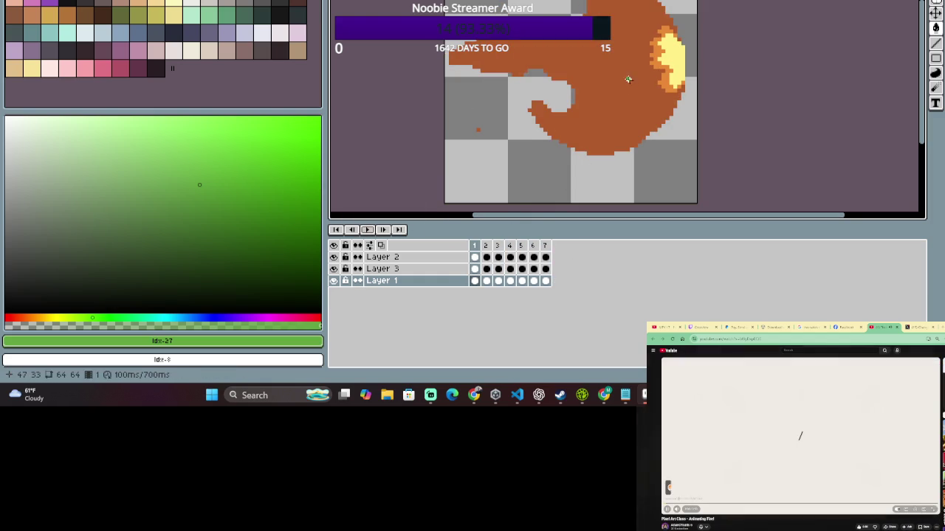
Fill the large orange flame area green on frames 4 and 5 of Layer 1.
key("Left")
left_click(488, 250)
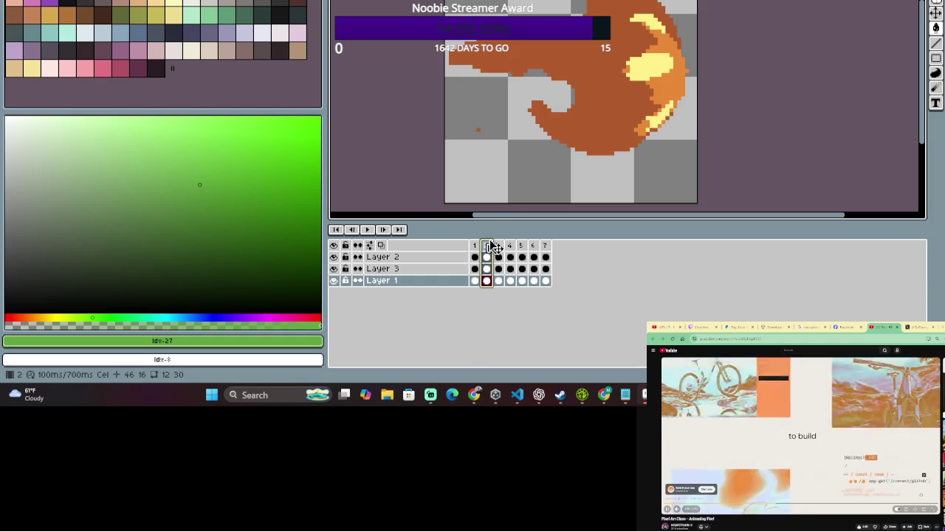
left_click(499, 247)
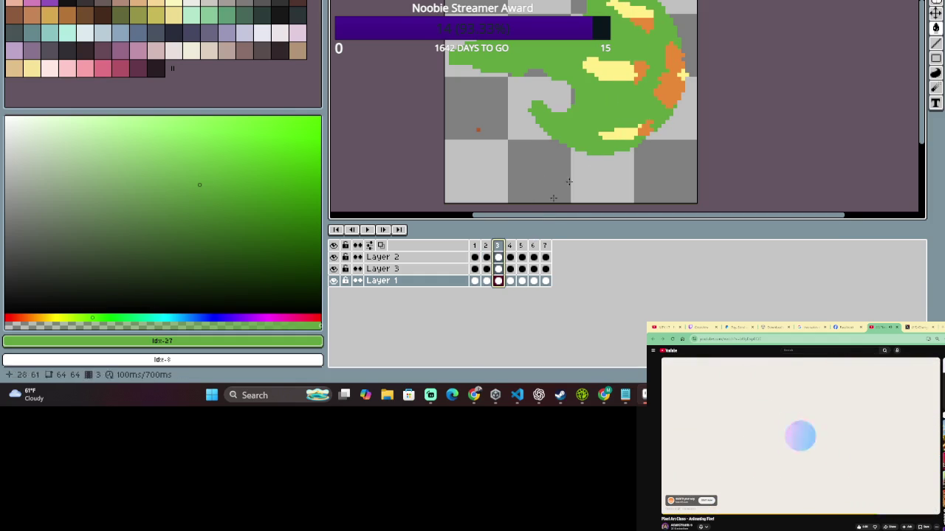
left_click(511, 246)
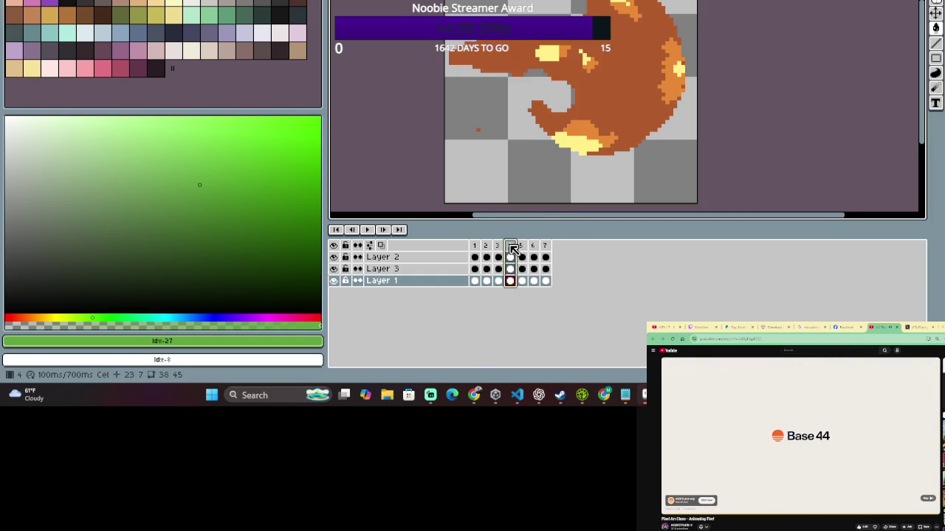
left_click(629, 93)
left_click(521, 246)
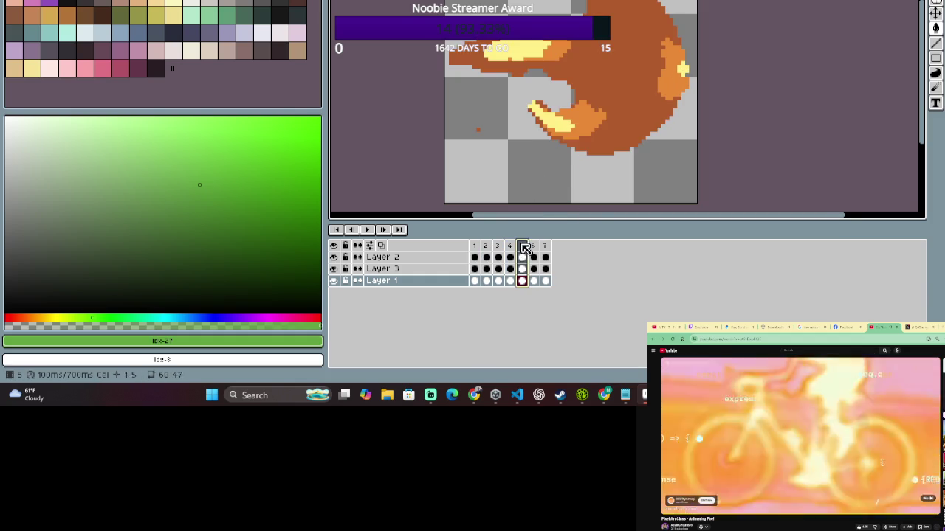
left_click(642, 89)
Fill frames 6 and 7 green as well, then play the animation to check the loop.
left_click(533, 246)
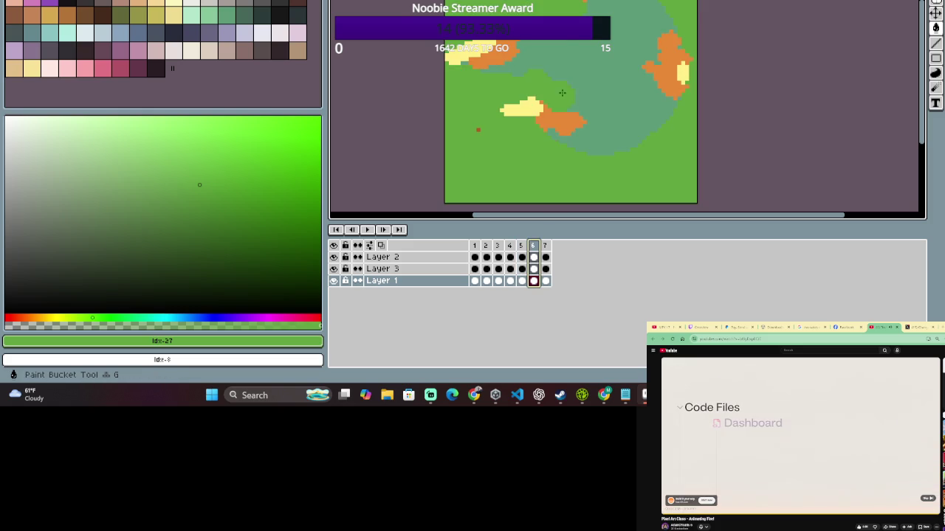
left_click(606, 78)
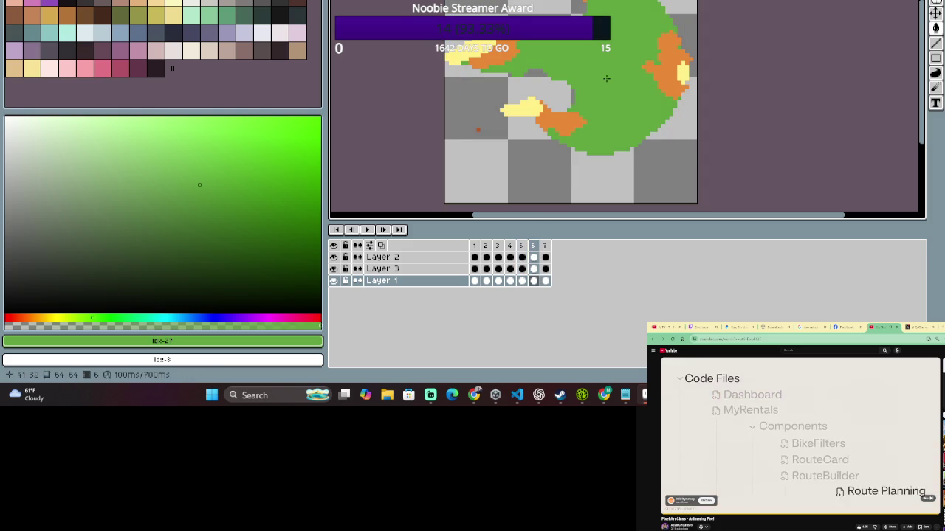
left_click(545, 247)
left_click(617, 84)
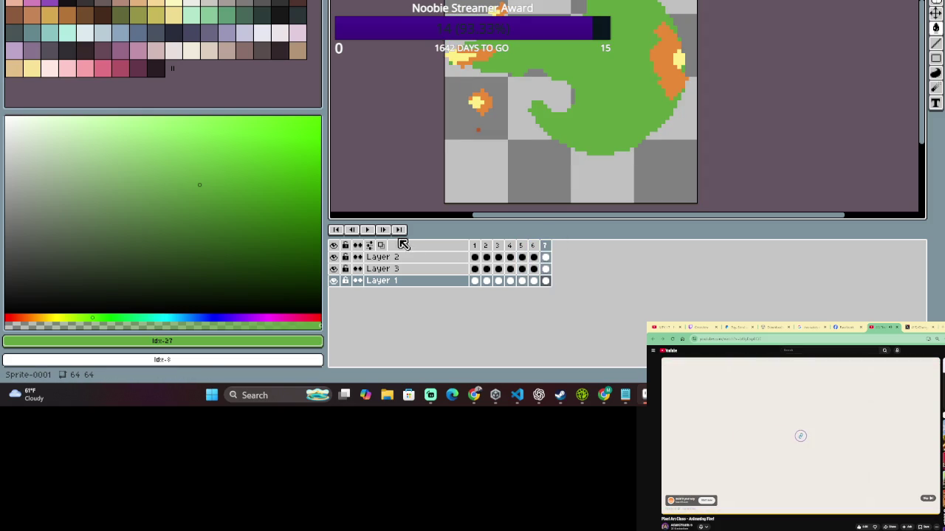
left_click(369, 230)
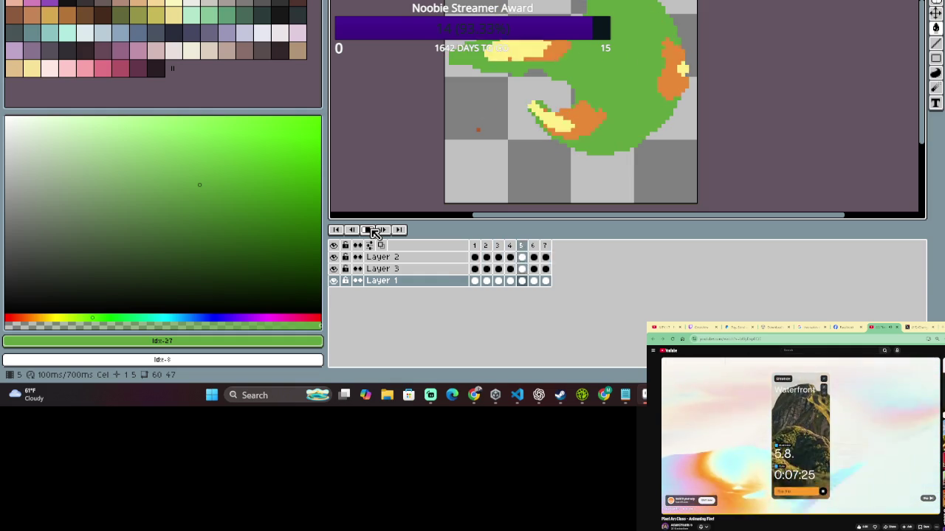
key("alt+f")
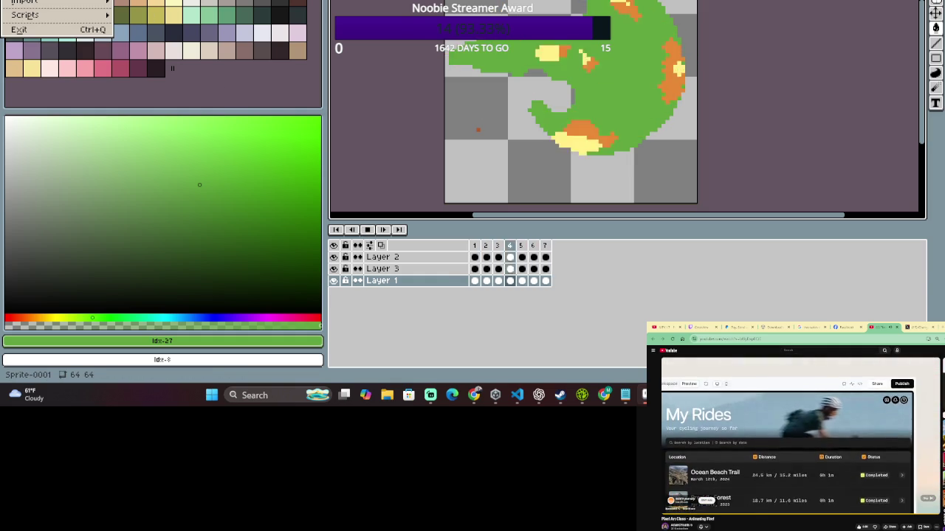
Save the sprite under the file name fire-impact.
key("ctrl+s")
type("fire-ima")
type("ge")
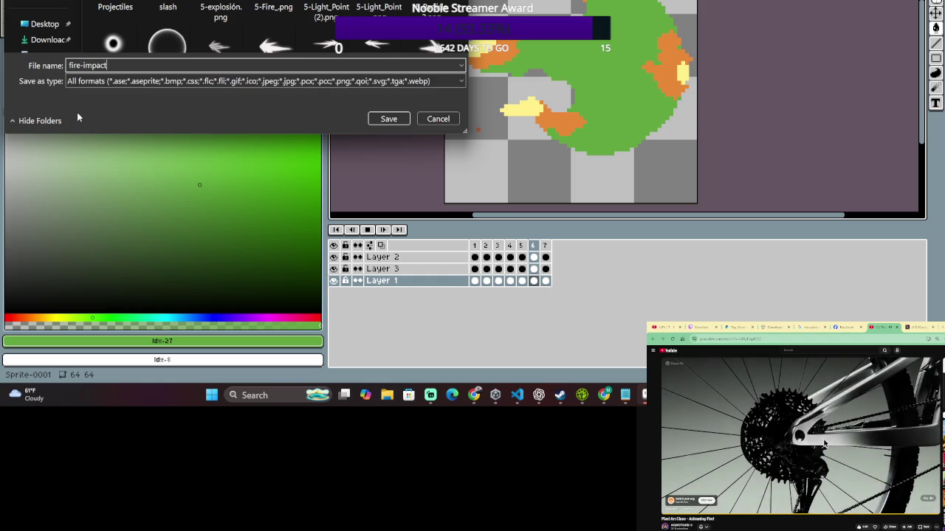
key("Return")
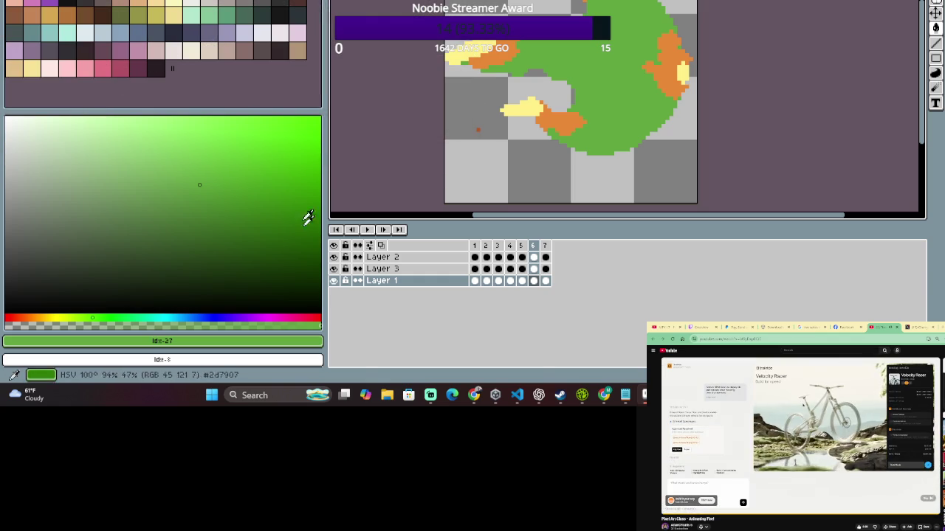
Hide the green Layer 1 and play the animation showing only the flame layers.
left_click(333, 280)
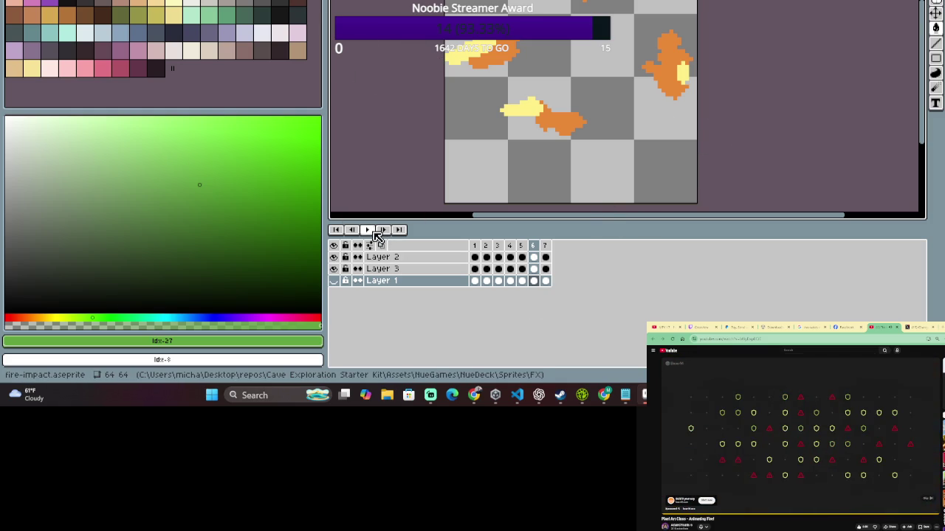
left_click(369, 230)
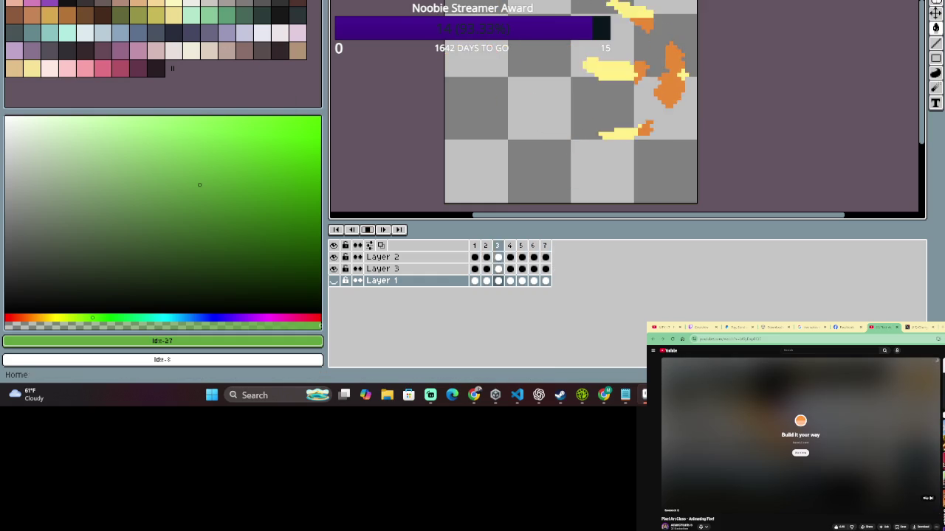
key("alt+f")
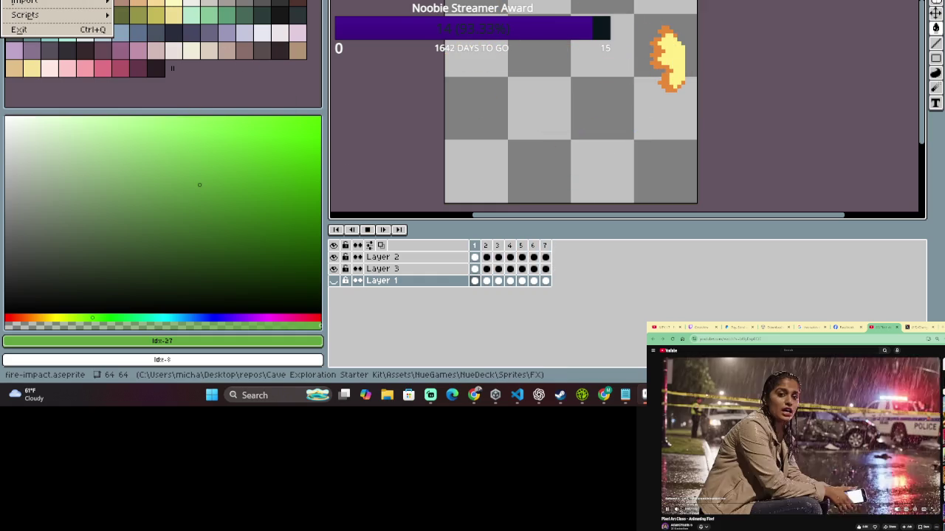
Save as 'fireball 2', overwriting the existing FIREBALL 2 file, and start playback.
key("ctrl+shift+s")
type("fir")
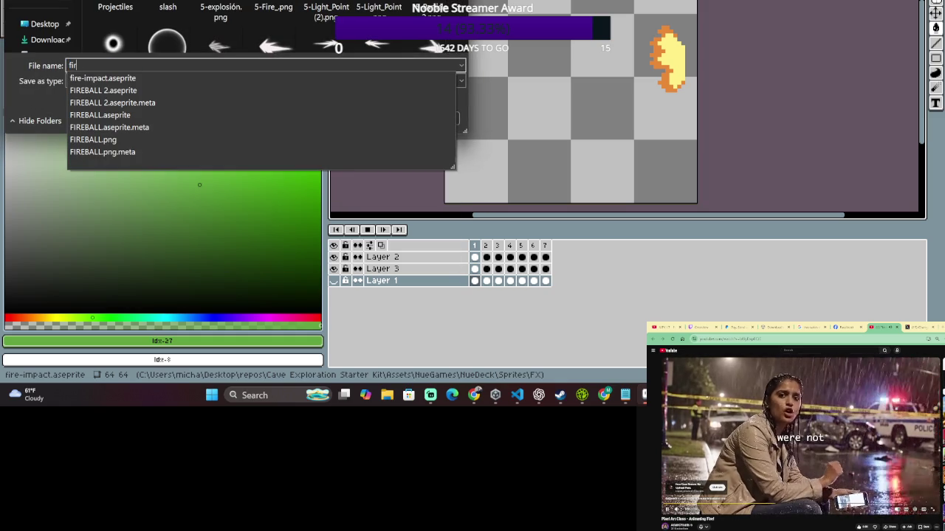
type("eball 2")
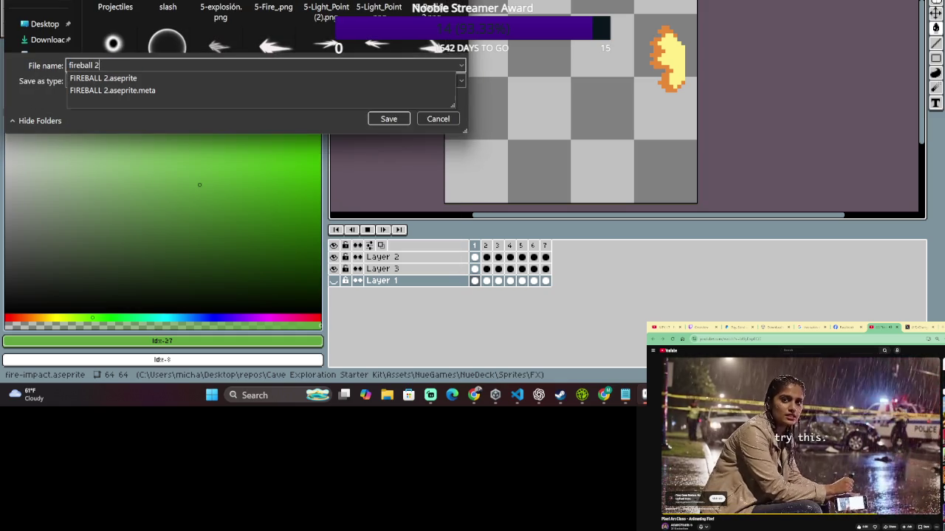
key("Return")
key("Return")
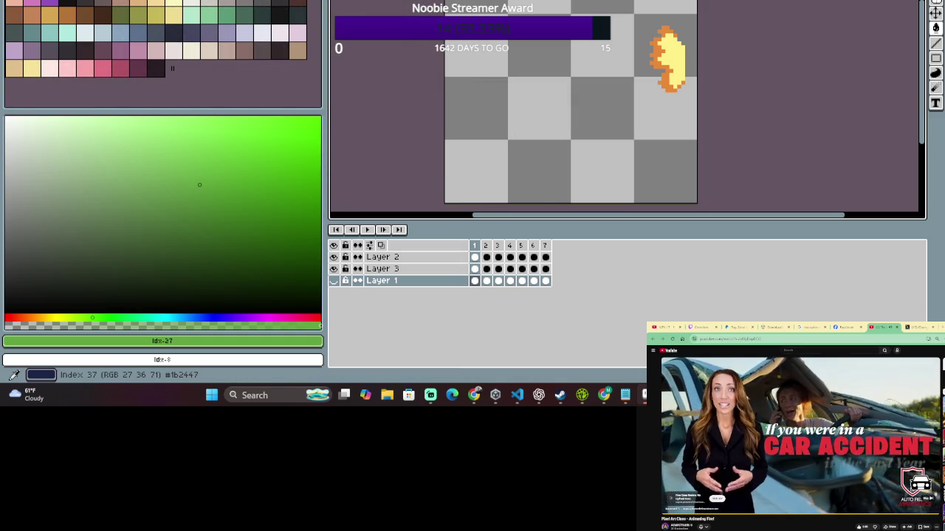
left_click(367, 230)
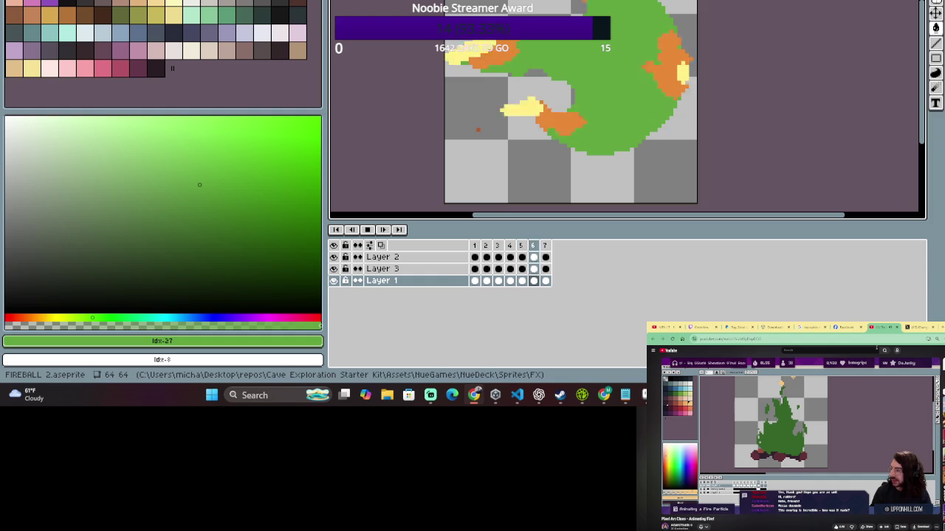
Stop playback and step through frames 1 to 5 to inspect the flames.
left_click(367, 229)
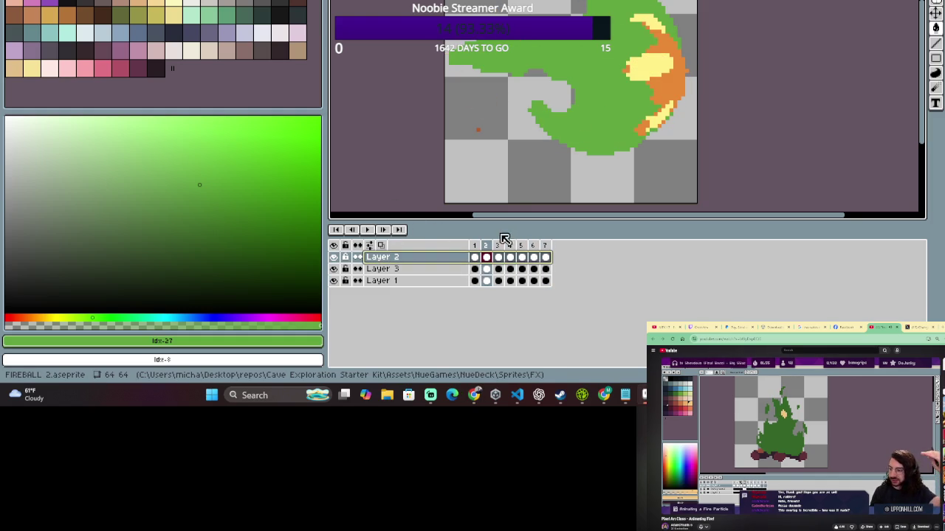
left_click(479, 248)
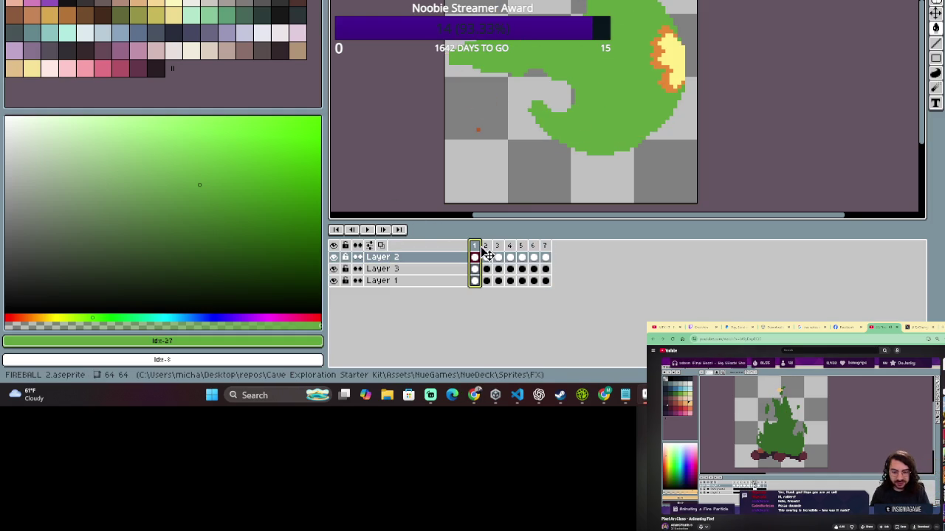
left_click(486, 248)
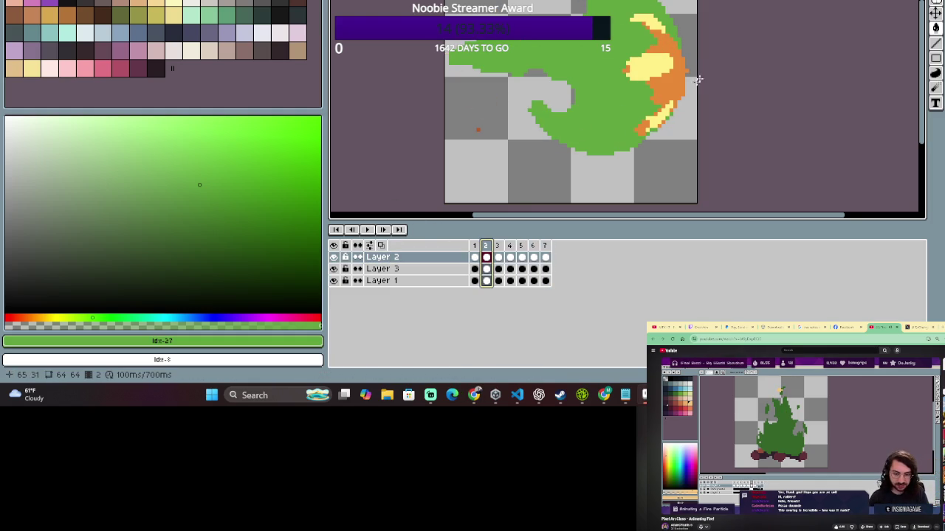
left_click(498, 248)
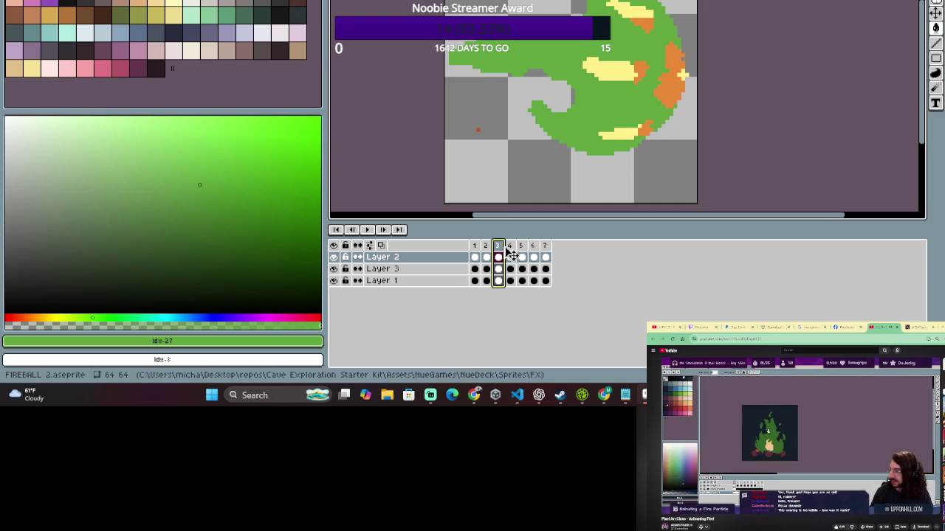
left_click(510, 249)
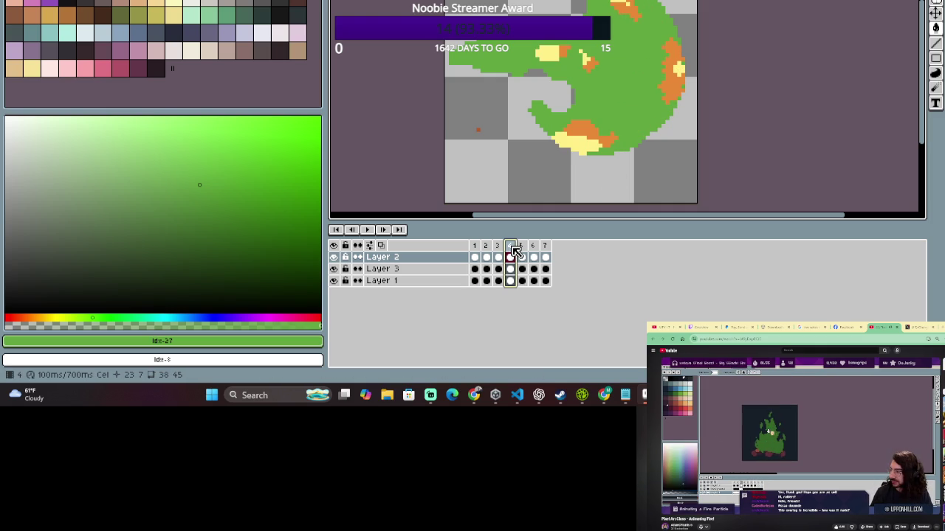
left_click(521, 249)
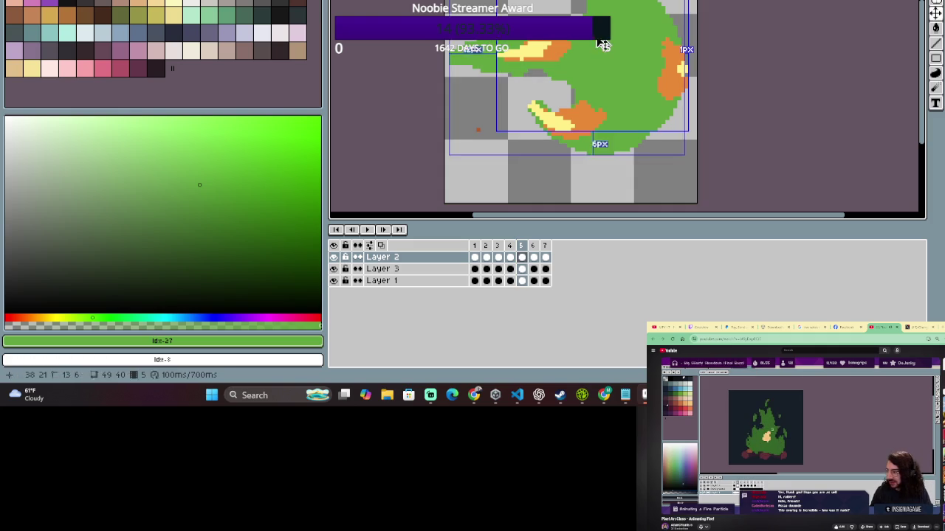
Stretch frame 5's top flame streak on Layer 2, then sample yellow and orange #e88a36 on Layer 3.
left_click_drag(525, 71, 562, 41)
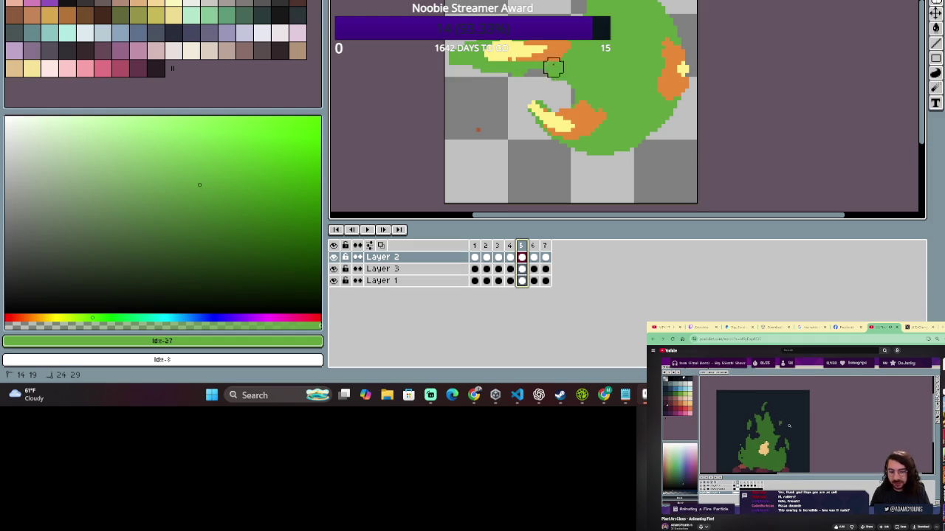
key("alt+Down")
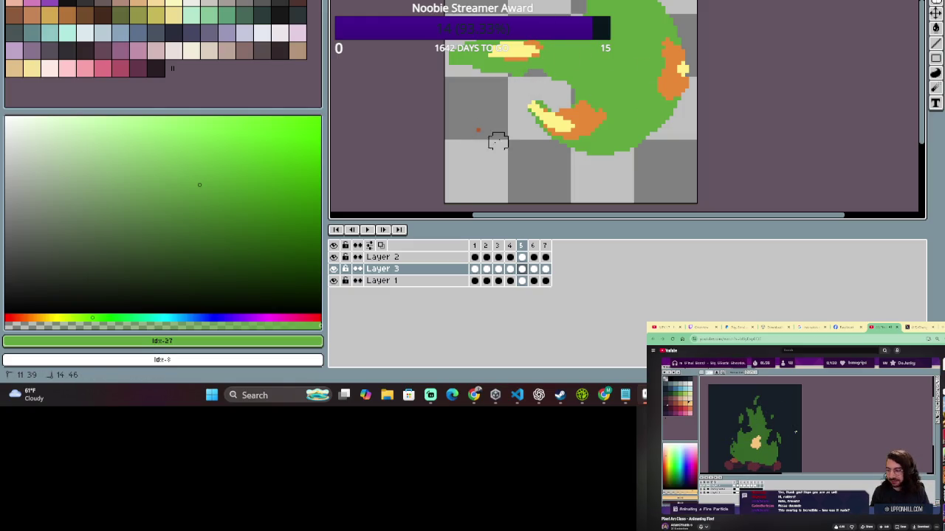
left_click(540, 44, "alt")
key("u")
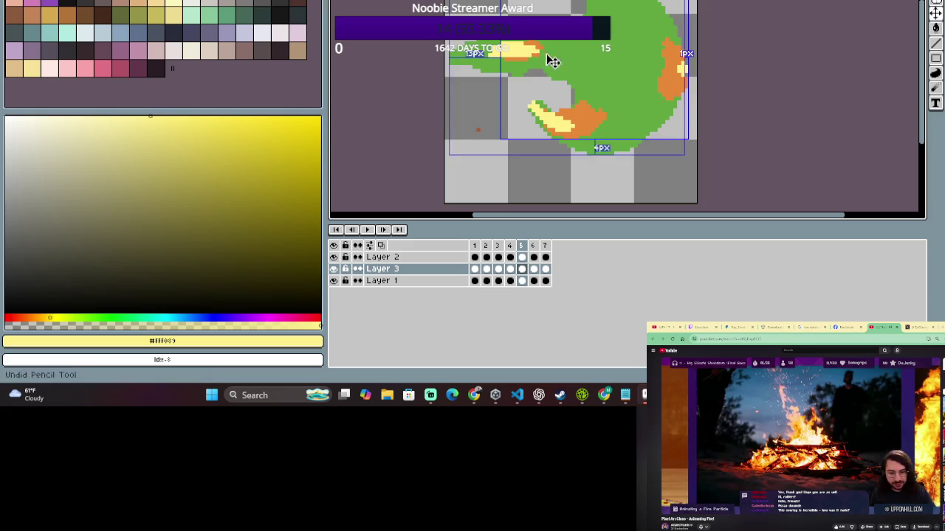
left_click(528, 53, "alt")
key("b")
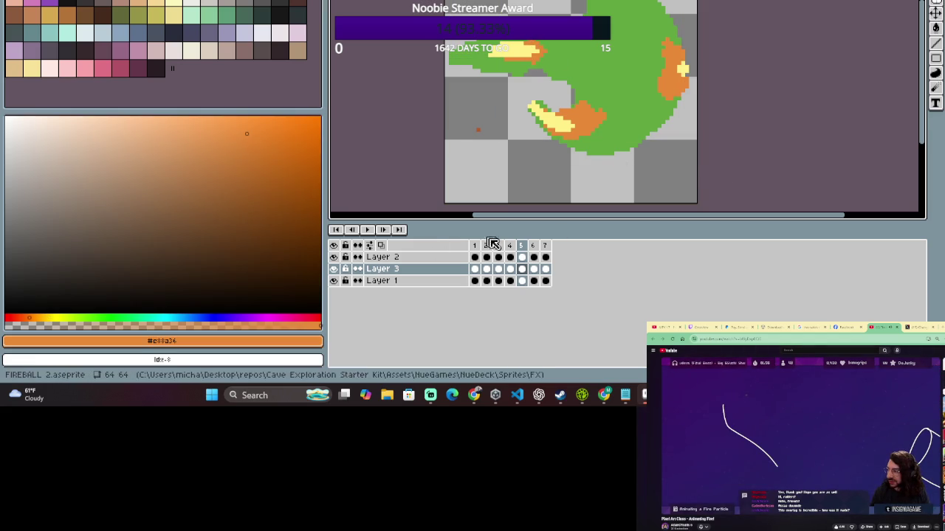
Select frame 6's flame cels, narrow a marquee strip, then marquee the fireball's top-left on Layer 3.
mouse_move(523, 246)
left_mouse_down()
mouse_move(492, 251)
mouse_move(535, 252)
left_mouse_up()
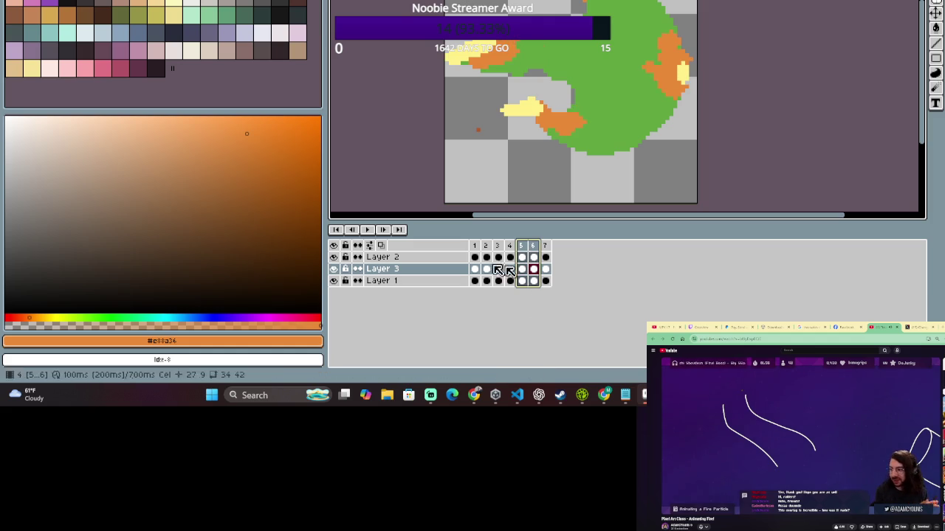
left_click(533, 246)
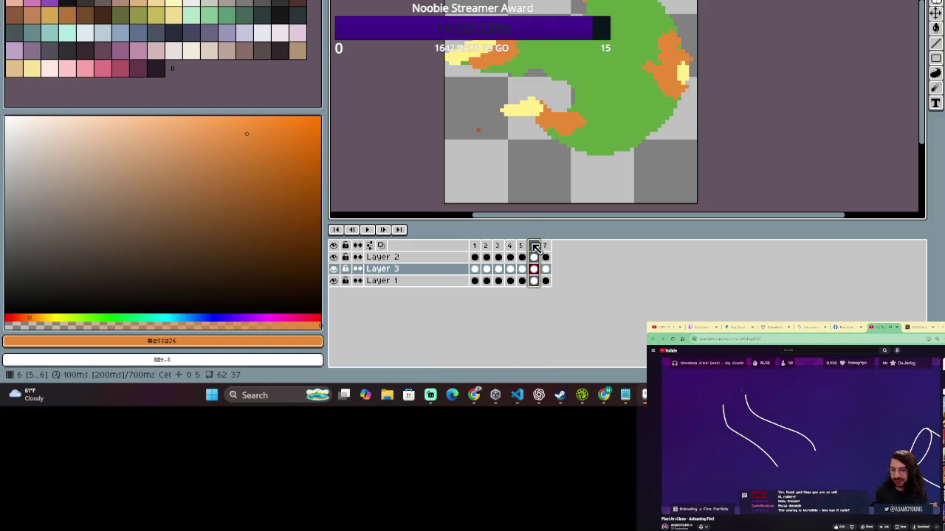
left_click(413, 263, "shift")
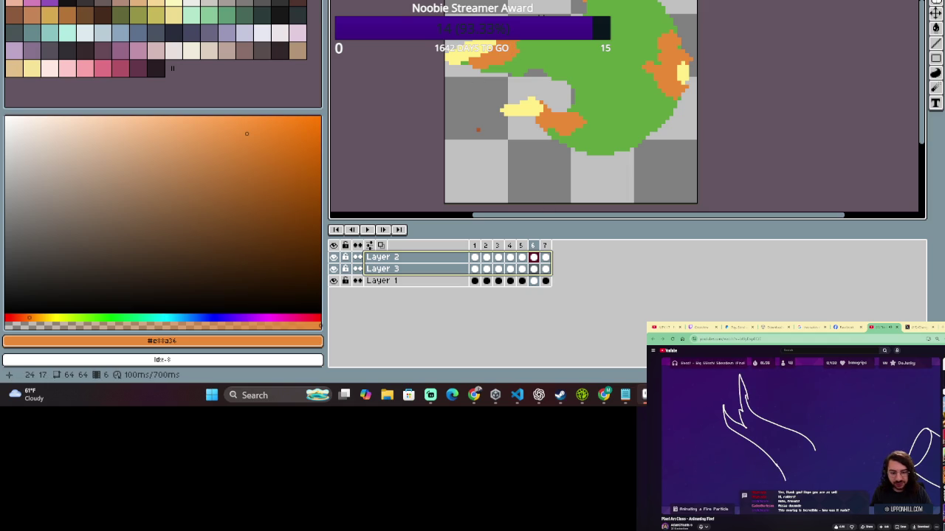
left_click_drag(445, 86, 541, 11)
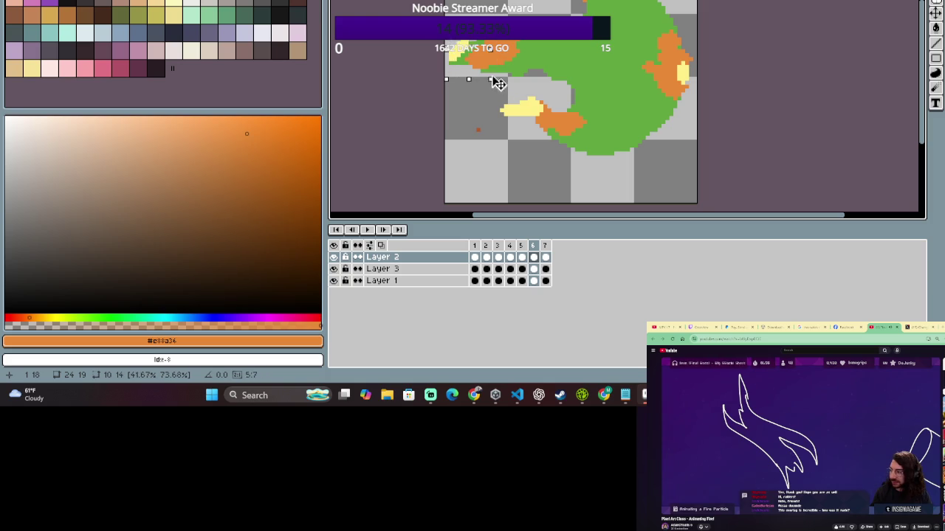
left_click_drag(499, 83, 487, 83)
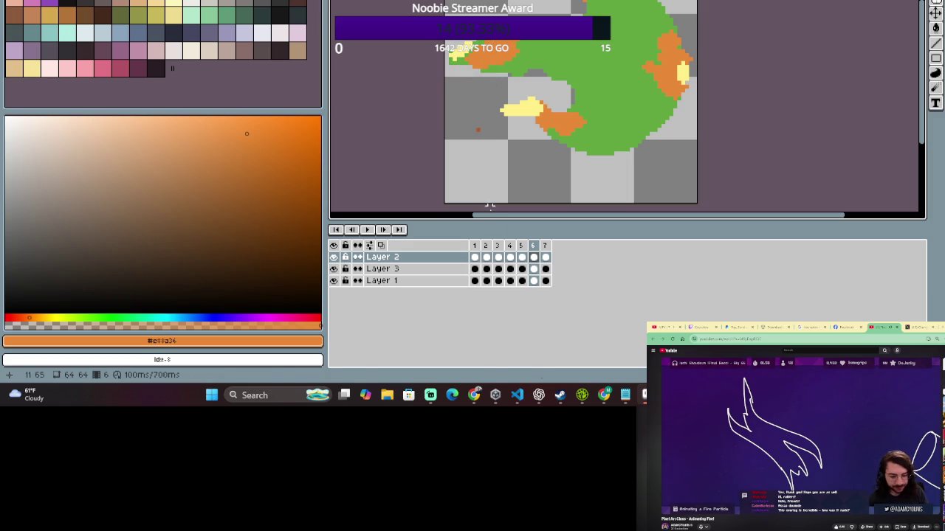
left_click(534, 269)
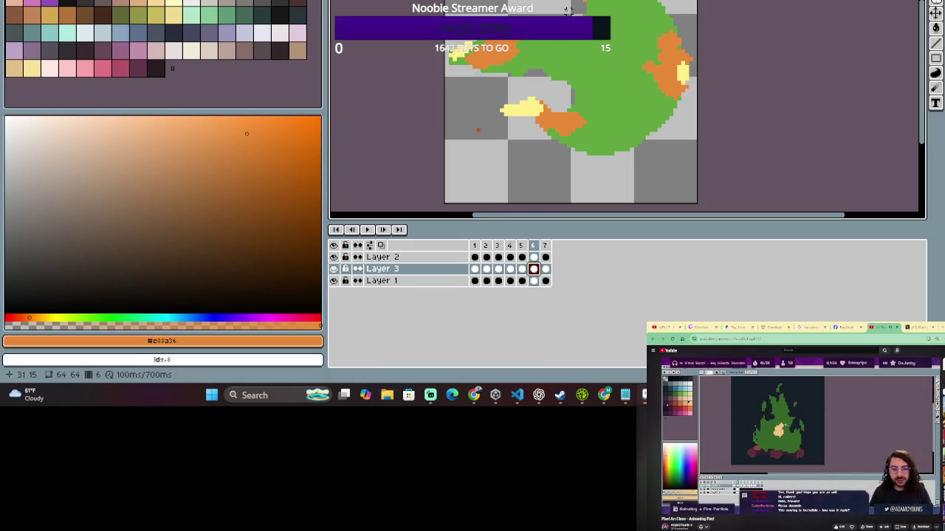
left_click_drag(557, 12, 453, 83)
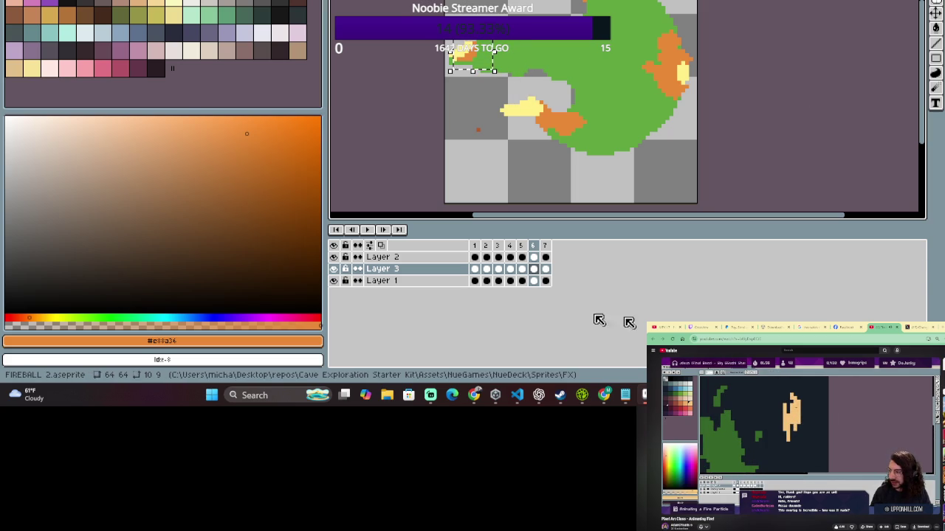
Erase pixels on frame 7 of Layers 2 and 3, then play the animation from frame 1.
left_click(542, 245)
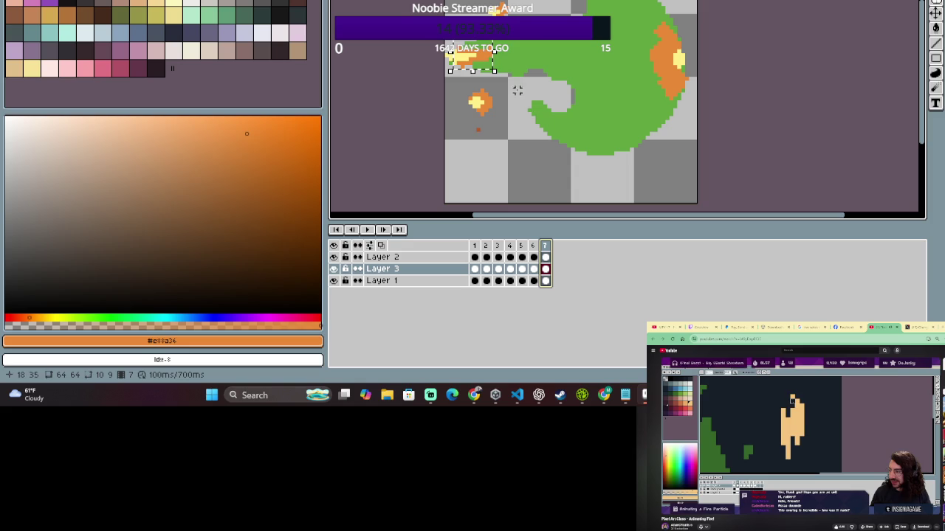
key("e")
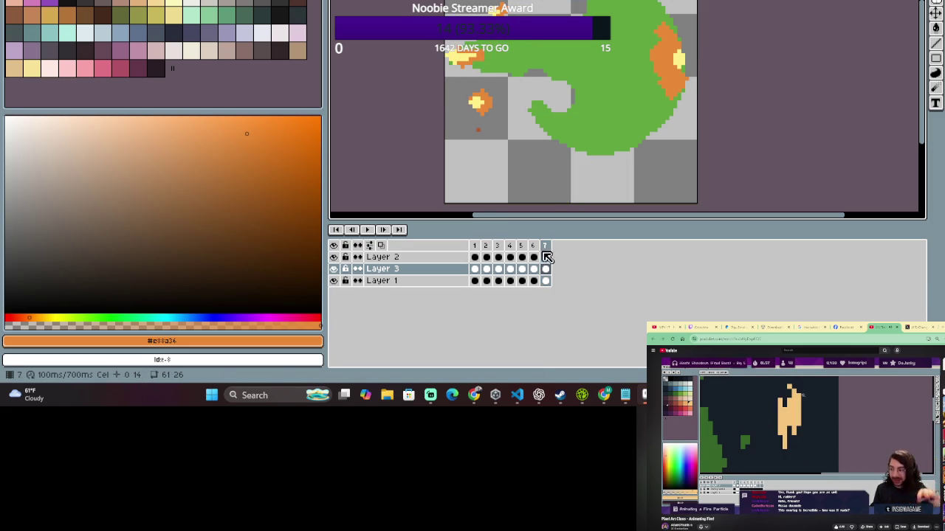
left_click(436, 259)
left_click(471, 67)
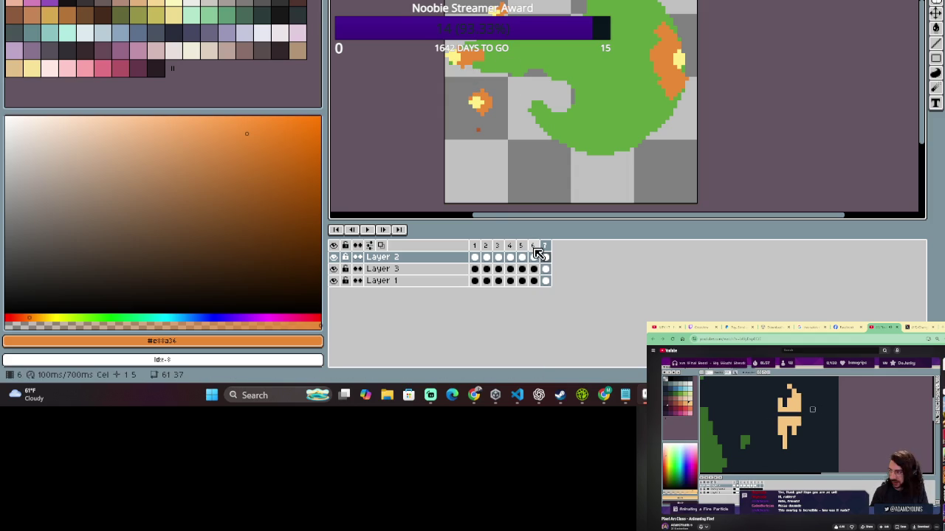
left_click(424, 268)
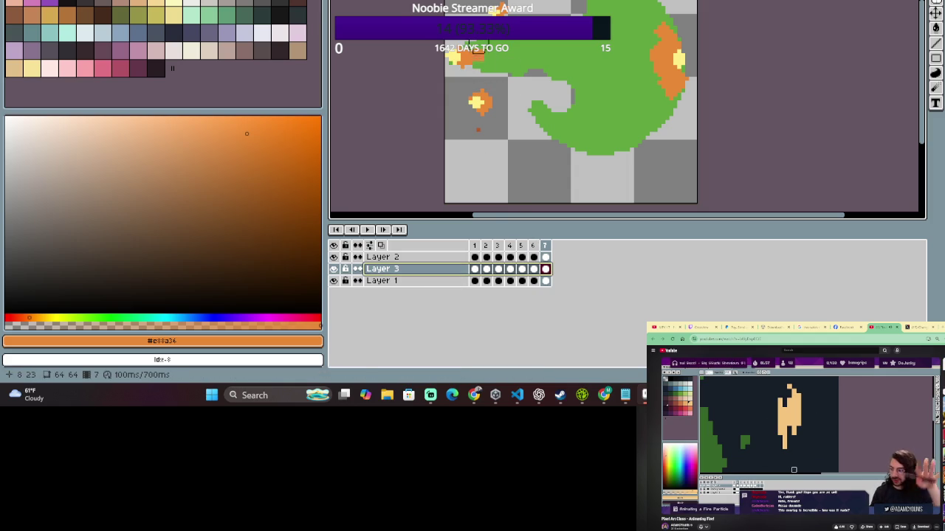
left_click(471, 74)
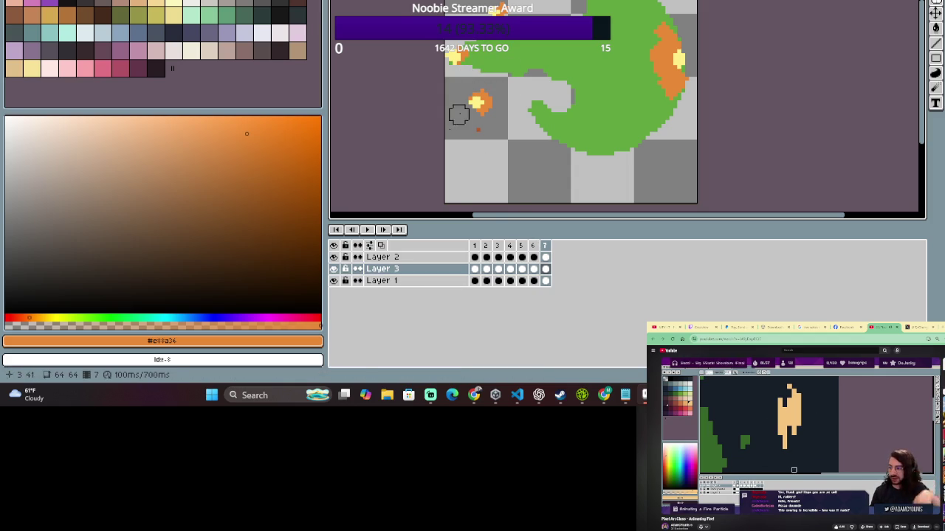
left_click(385, 232)
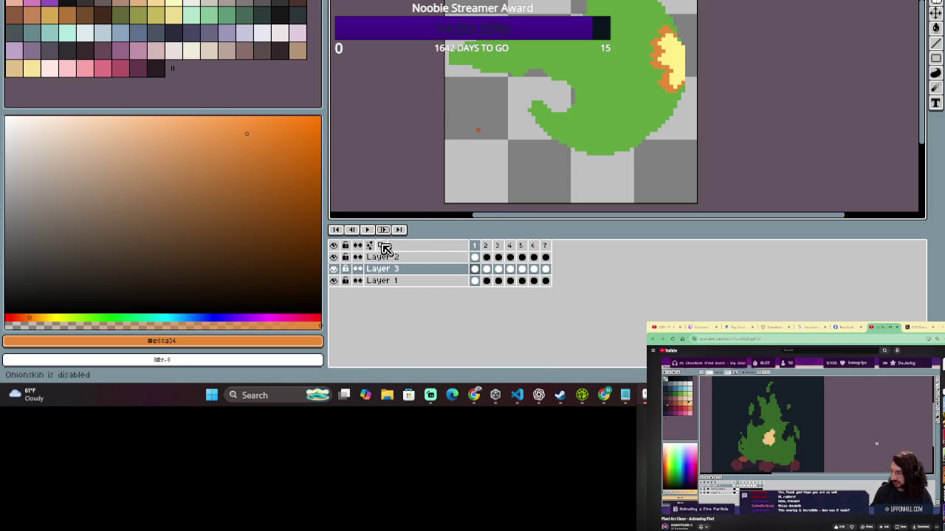
left_click(369, 230)
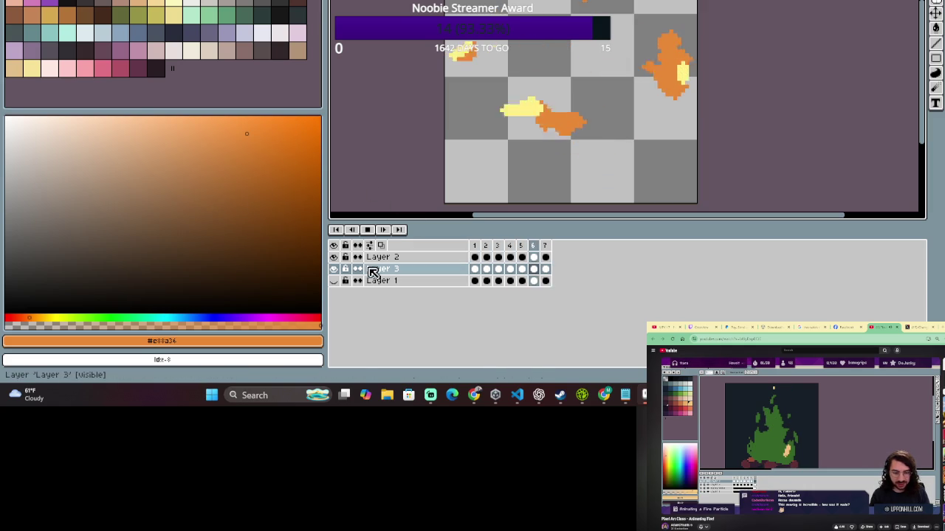
Stop playback and paint a light-yellow highlight on frame 2's flame, toggling a layer to check it.
left_click(367, 230)
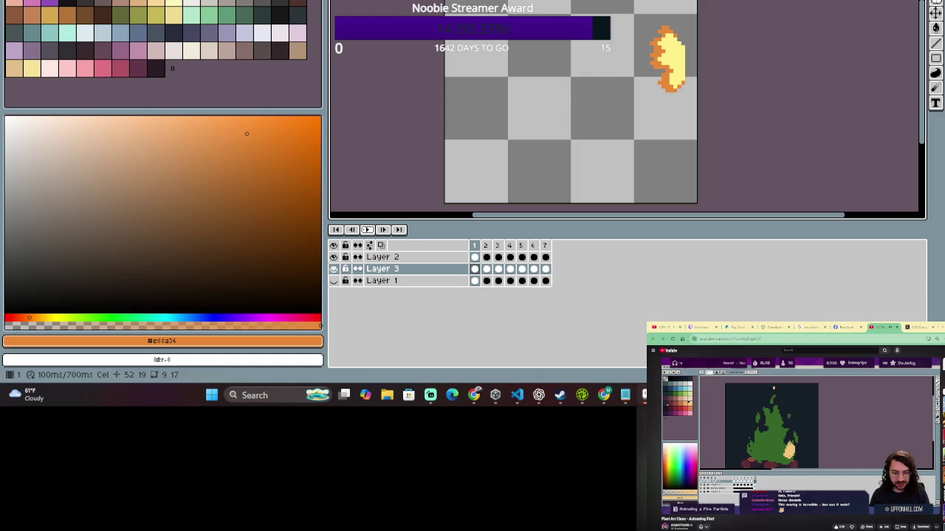
left_click(486, 245)
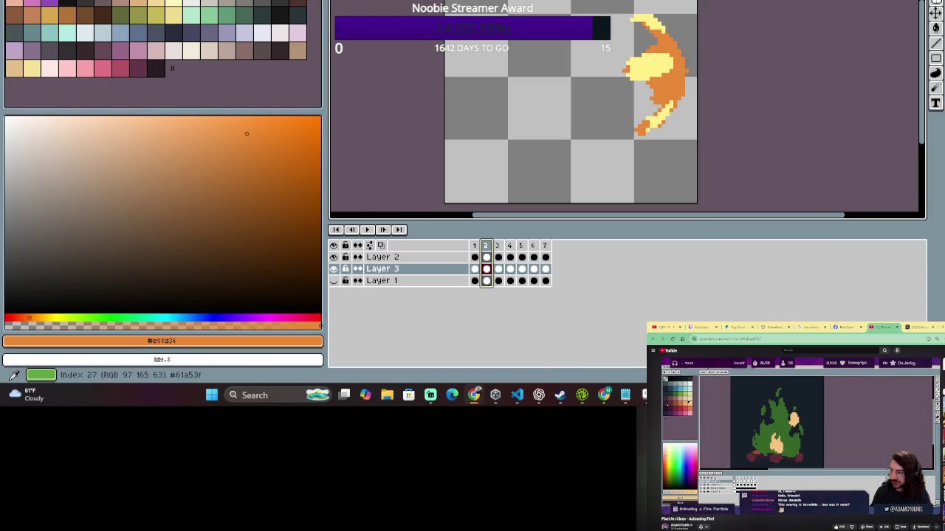
left_click(174, 11)
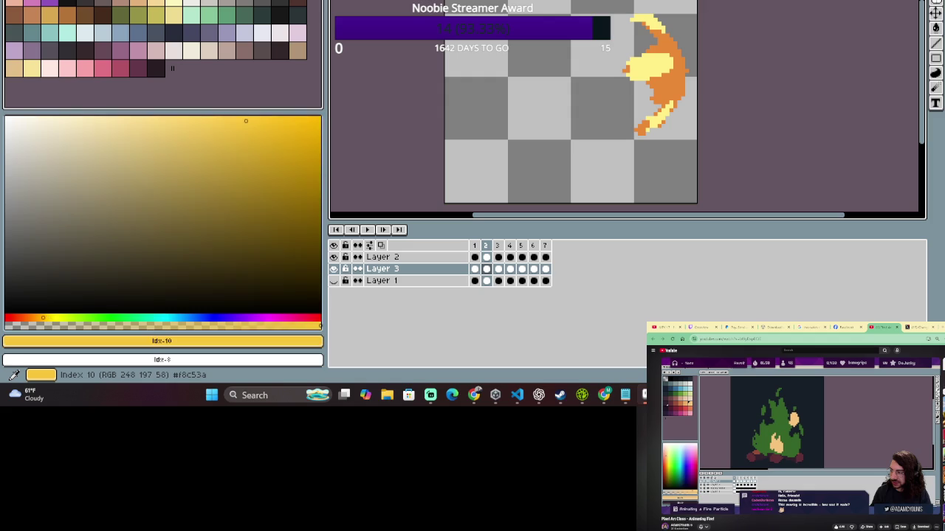
left_click_drag(613, 42, 605, 44)
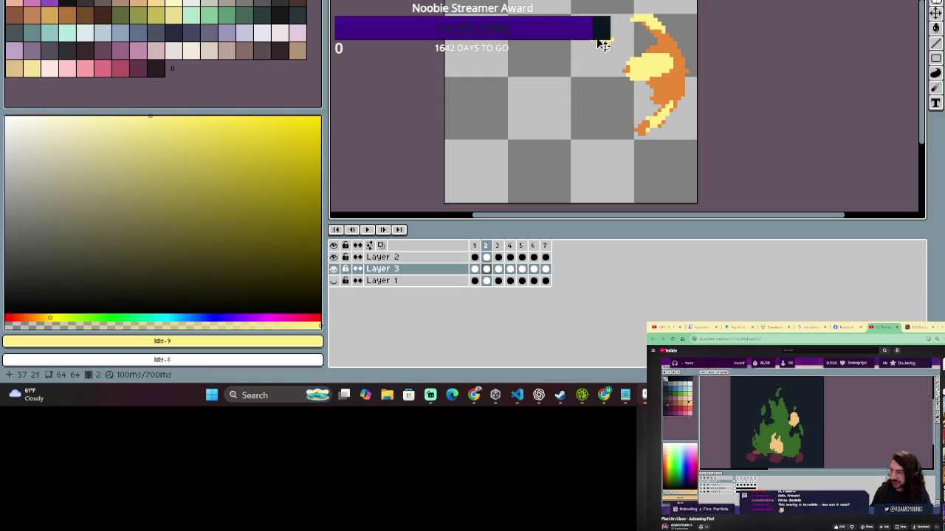
left_click(335, 270)
left_click(335, 272)
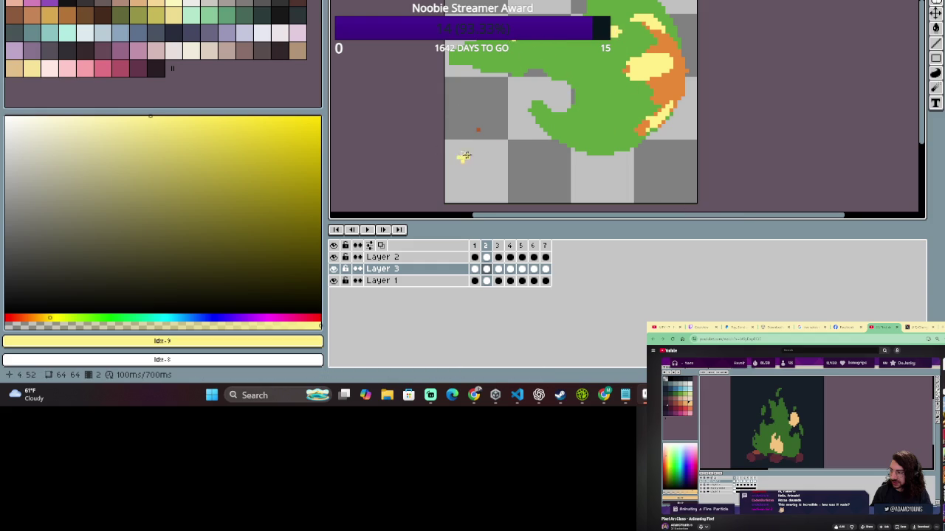
Paint three light-yellow streaks across frame 2's green fireball, including its bottom.
left_click_drag(565, 74, 545, 78)
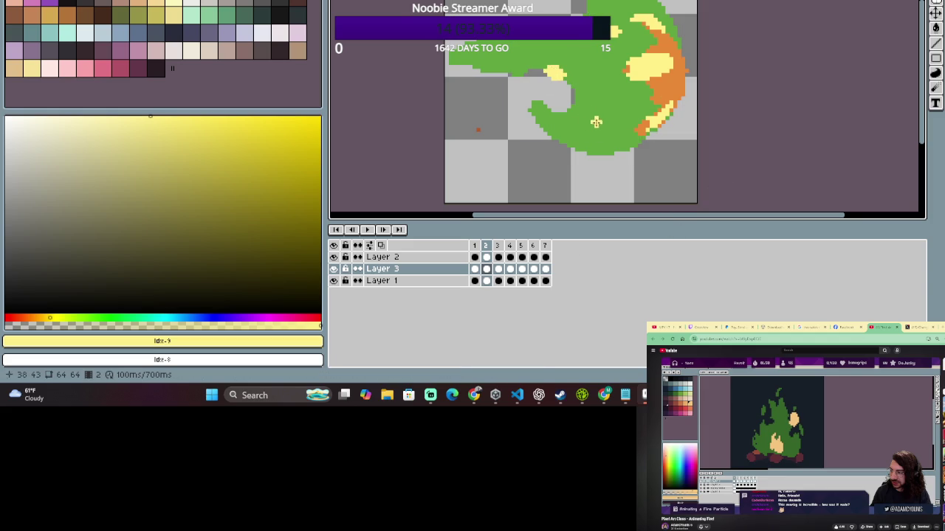
left_click_drag(616, 107, 595, 109)
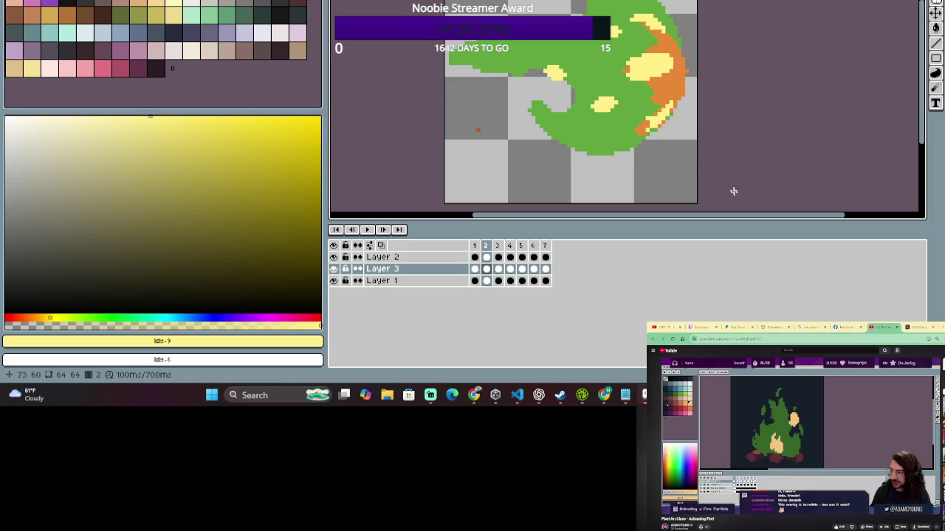
left_click_drag(614, 146, 596, 149)
Marquee a tall strip down the canvas middle, then bring up frame 3's onion-skin settings.
left_click_drag(632, 0, 588, 200)
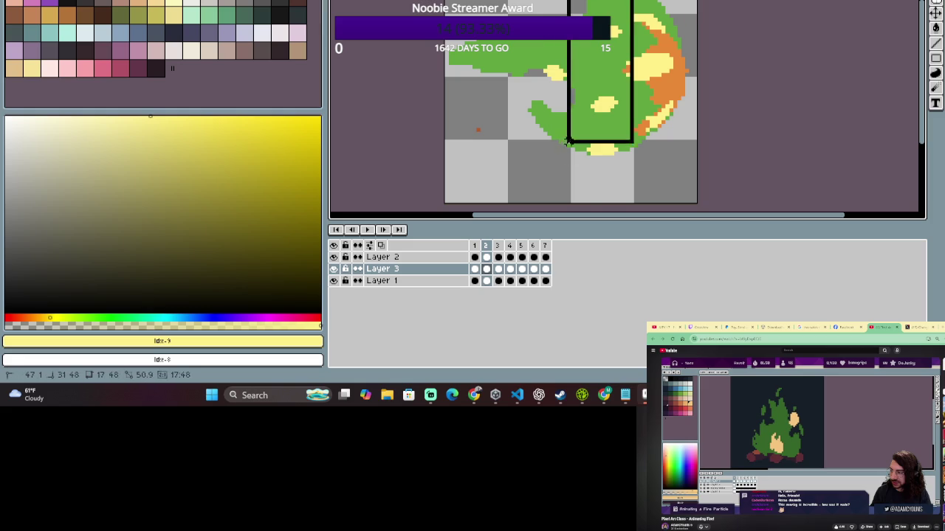
left_click(498, 247)
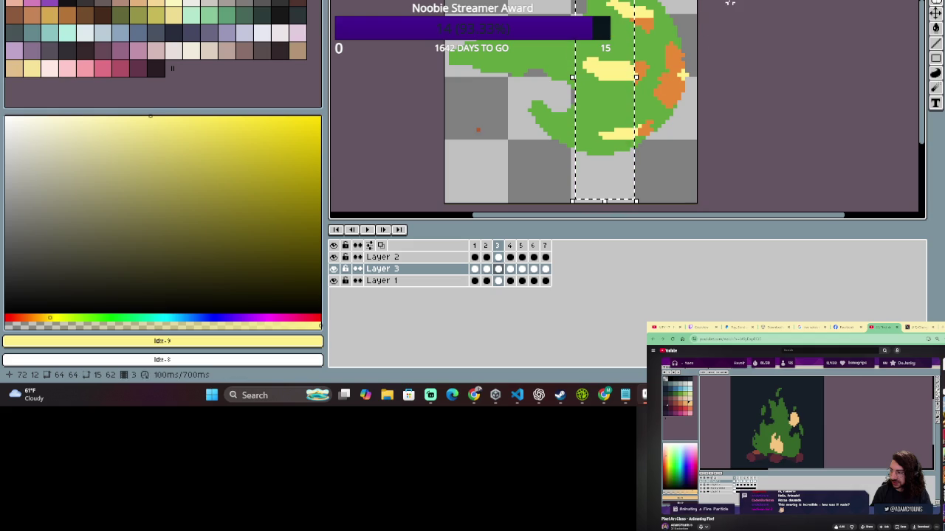
left_click(371, 246)
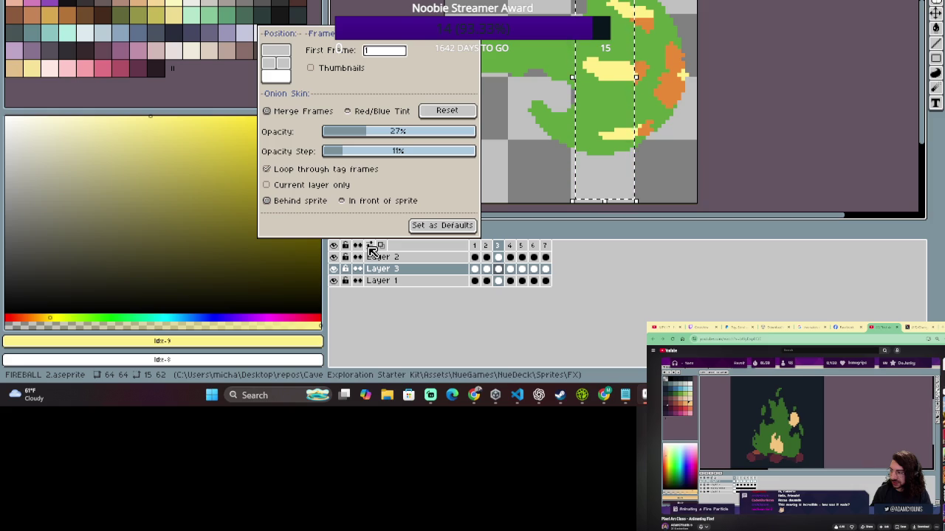
Set onion skinning to show neighbouring frames behind the sprite.
left_click(287, 204)
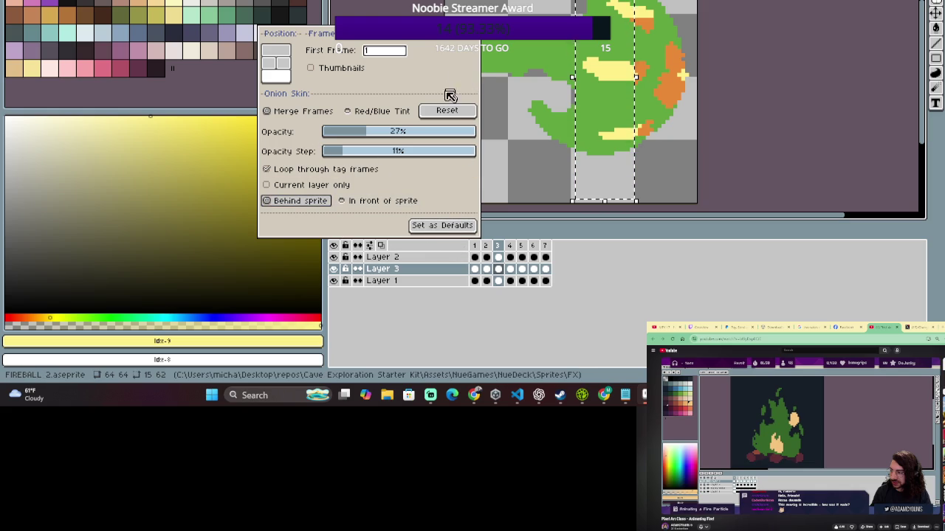
Flip repeatedly between frames 2 and 3 to compare their flame drawings.
left_click(374, 242)
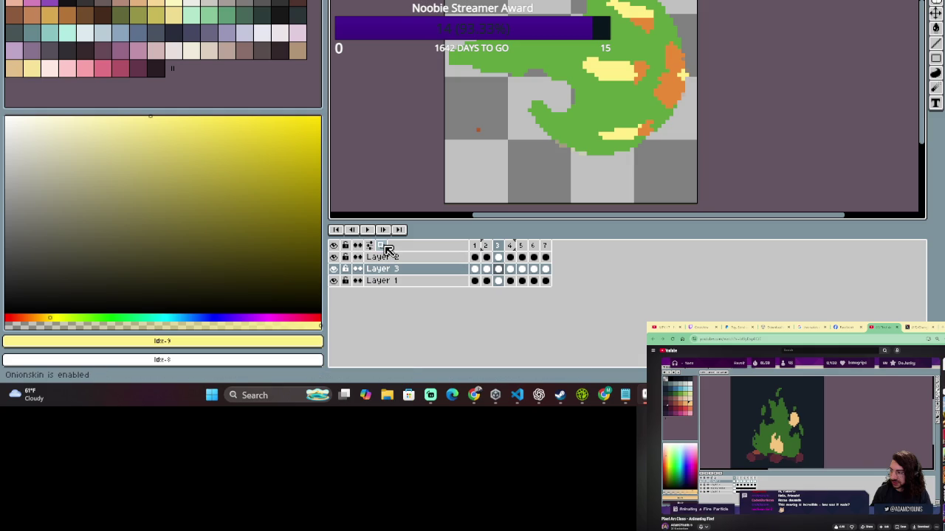
left_click(485, 246)
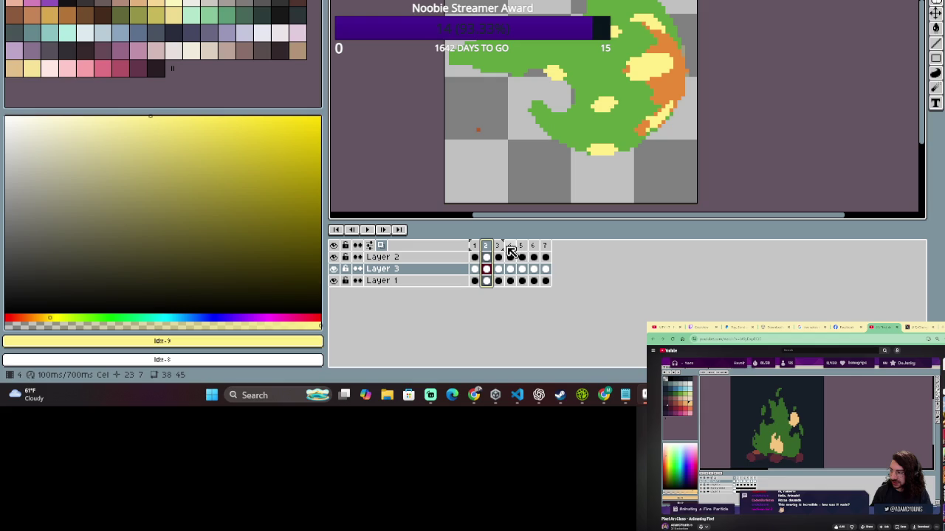
left_click(497, 247)
left_click(487, 248)
left_click(498, 248)
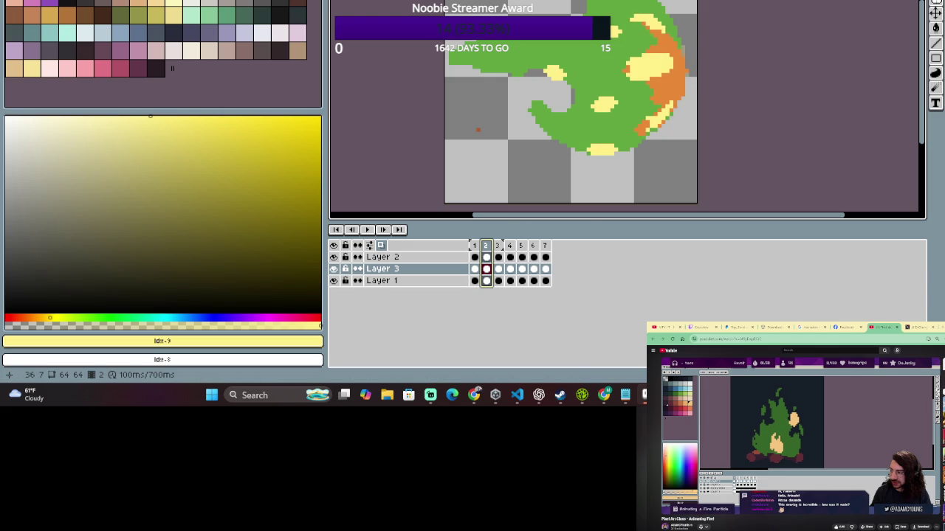
left_click(498, 268)
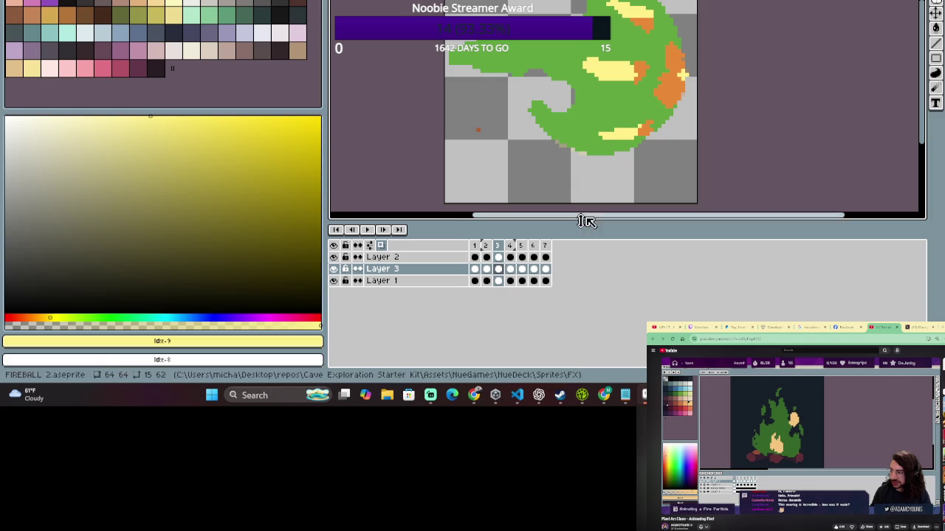
left_click(487, 246)
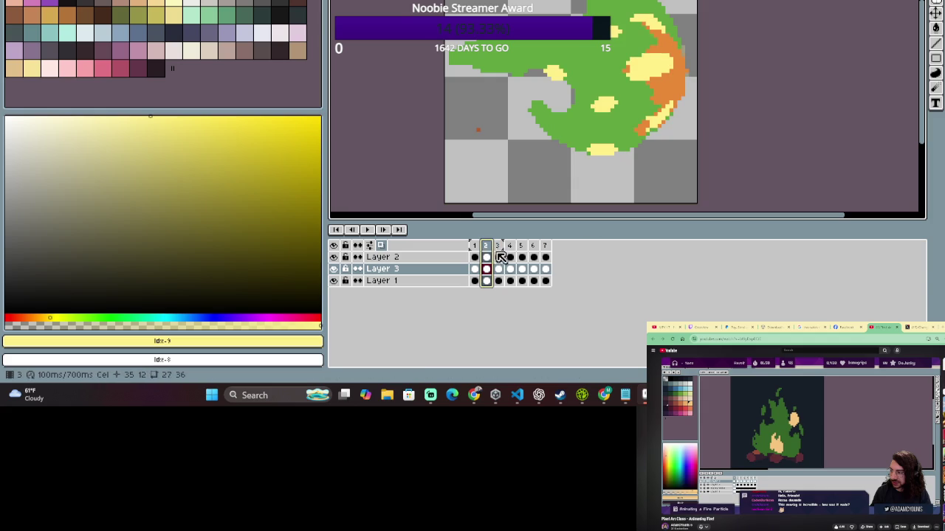
left_click(497, 246)
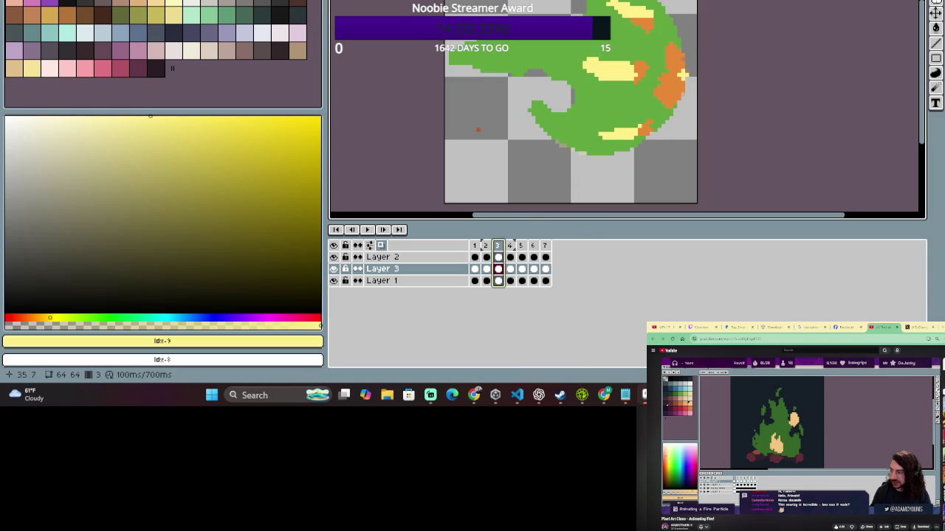
With the eraser ready, compare frames 2, 3 and 4, ending on frame 2 with selection cleared.
key("e")
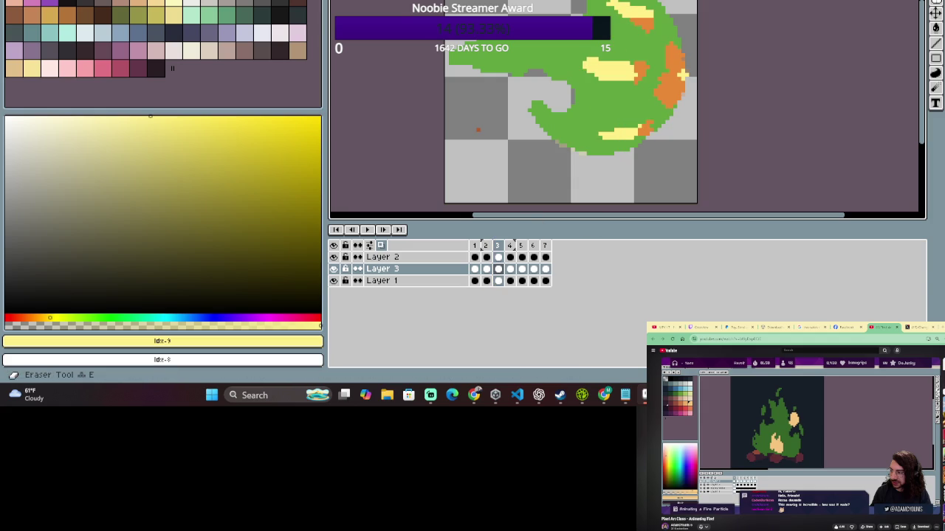
left_click(498, 269)
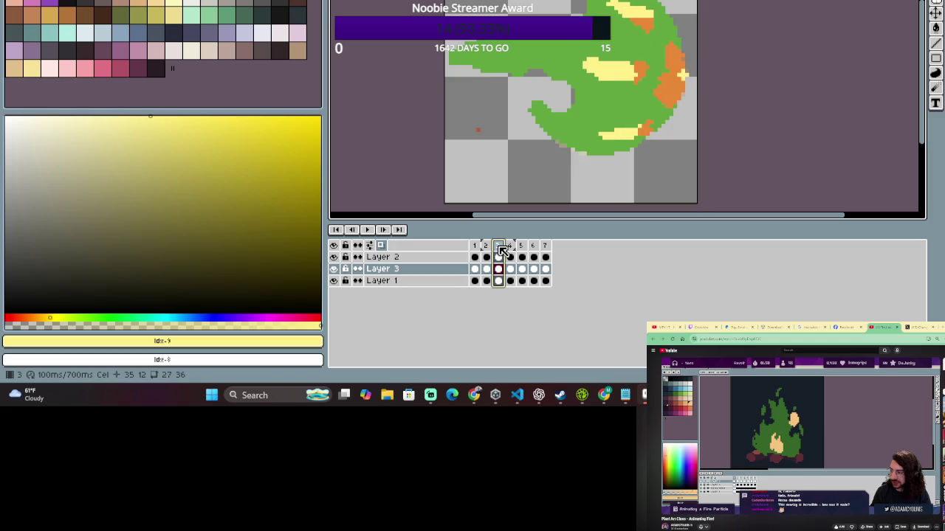
key("Escape")
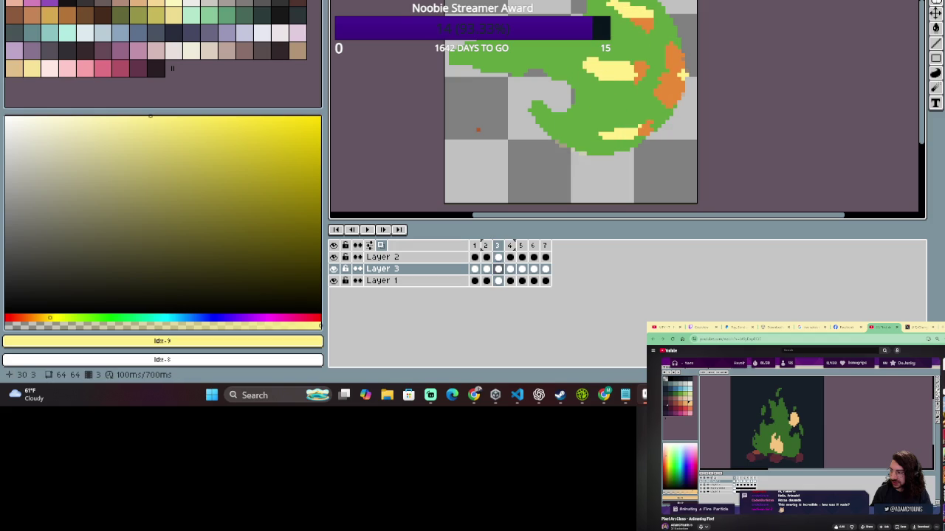
left_click(497, 246)
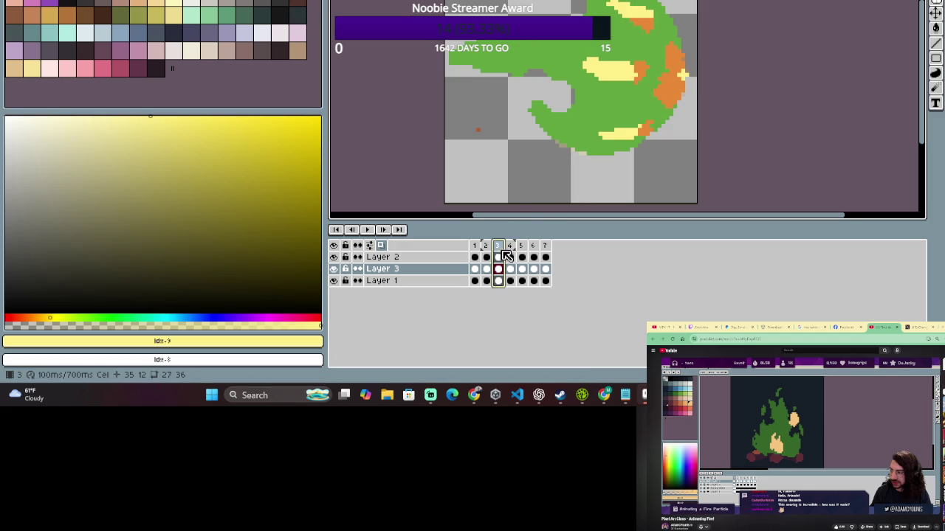
left_click(487, 246)
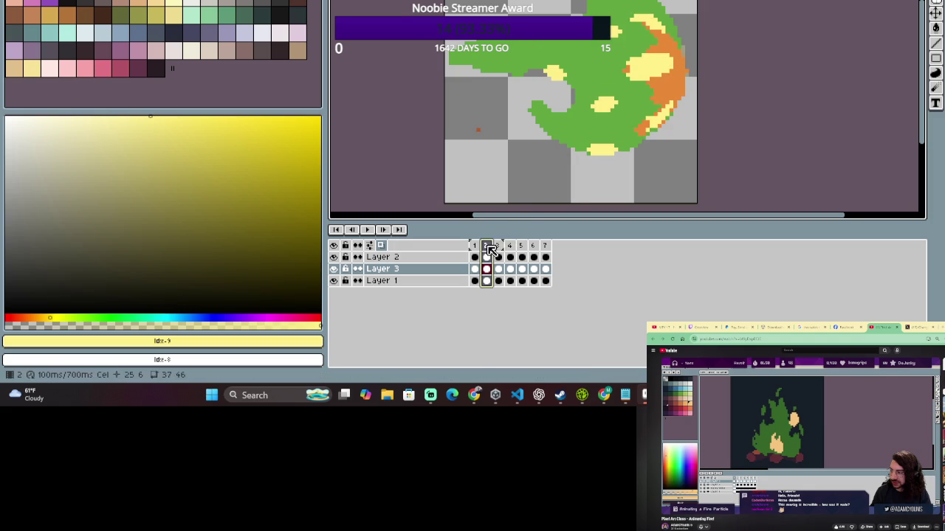
left_click(497, 247)
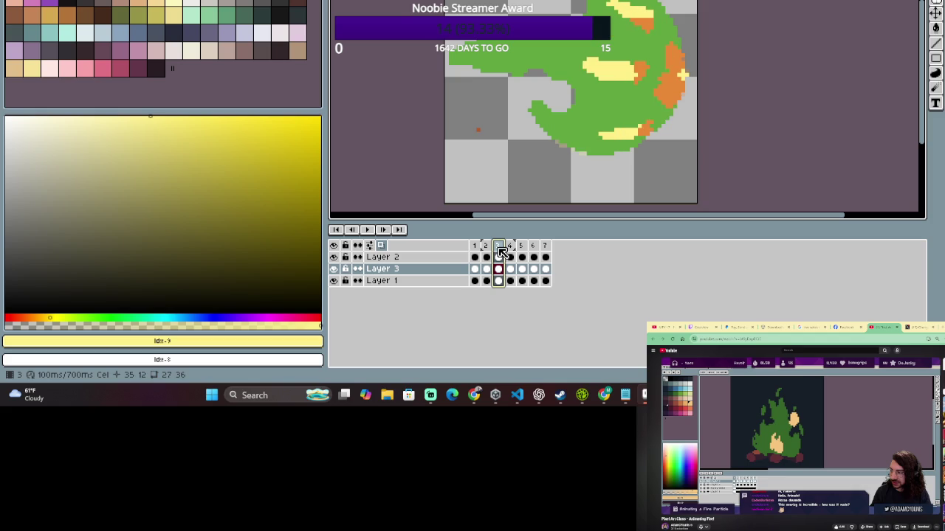
left_click(488, 246)
left_click(515, 250)
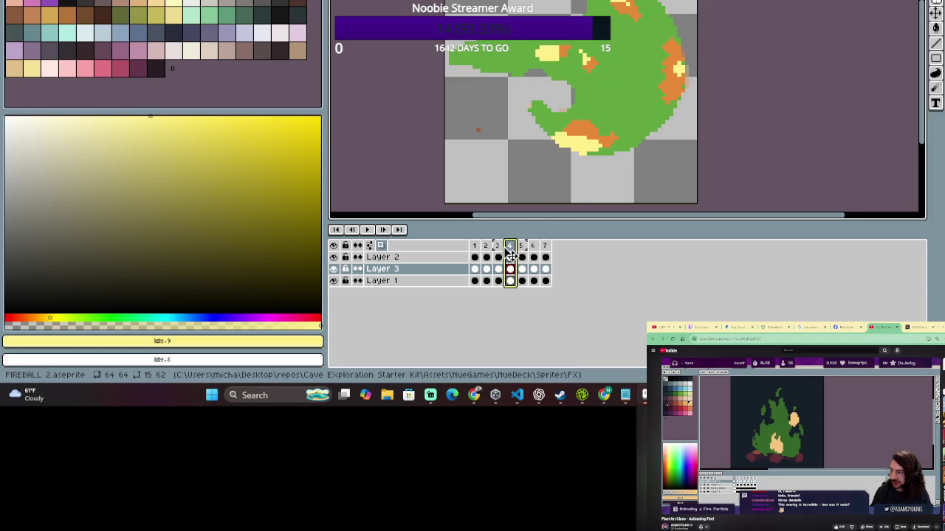
left_click(499, 248)
left_click(489, 247)
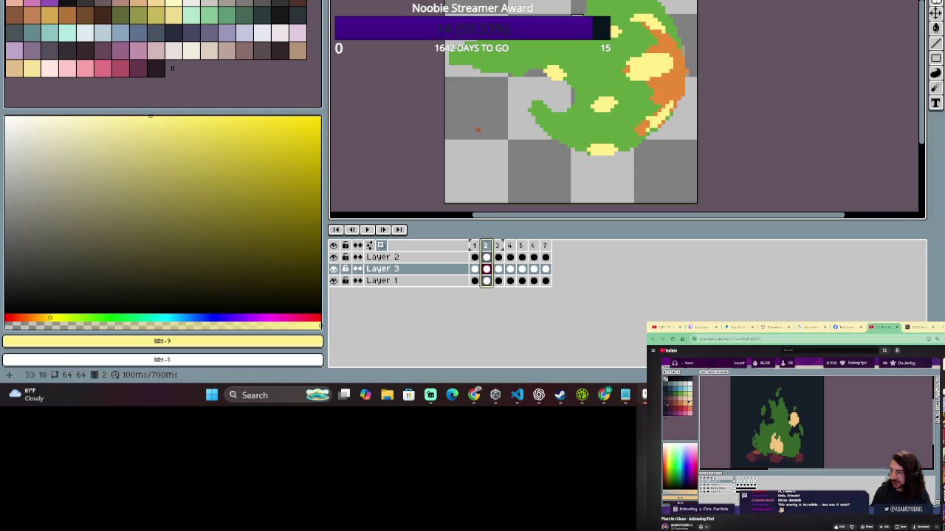
left_click(601, 15)
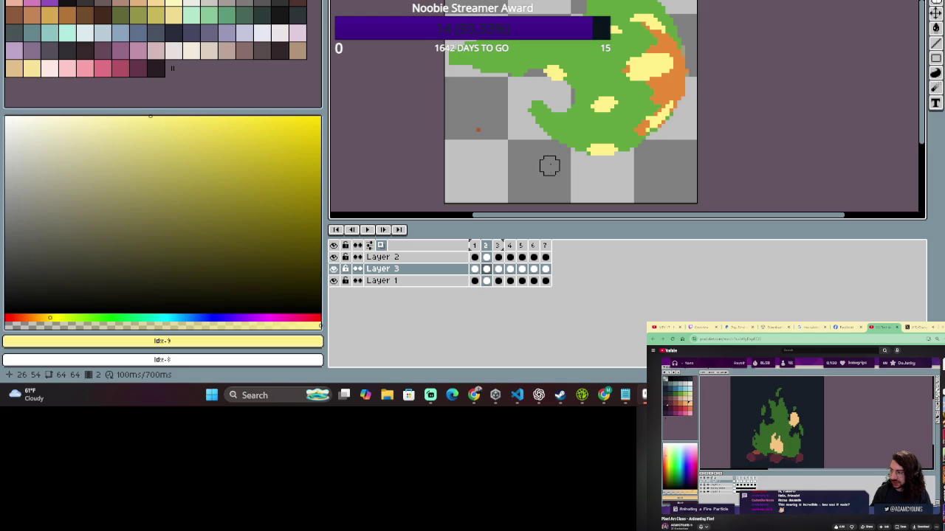
left_click(474, 245)
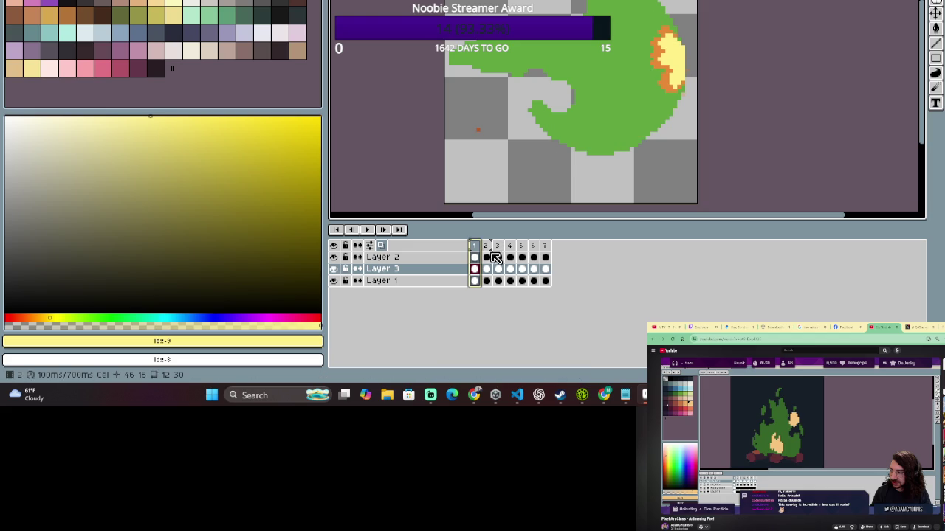
left_click(491, 251)
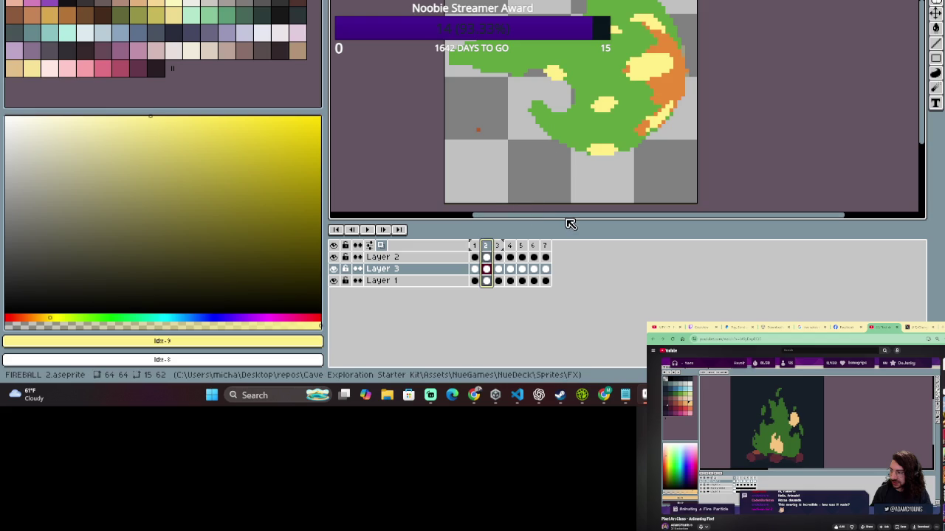
left_click_drag(579, 4, 632, 177)
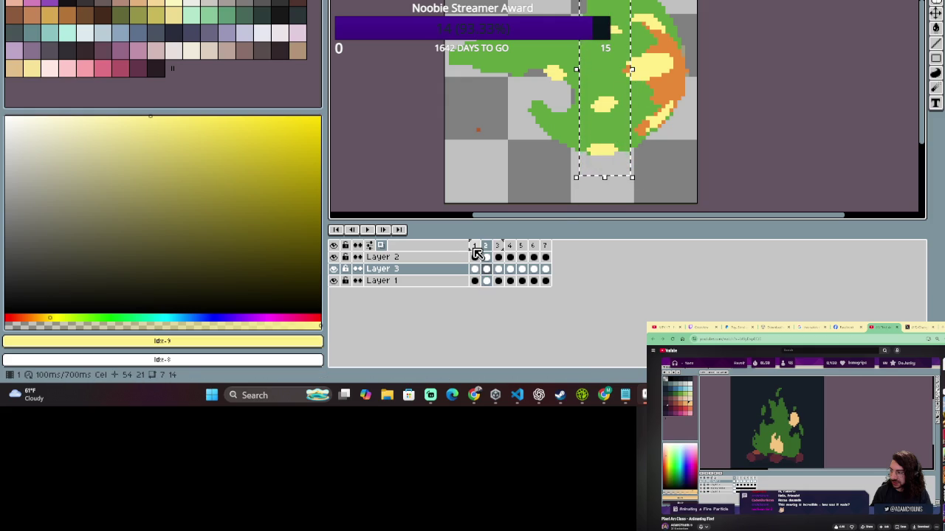
left_click_drag(620, 158, 584, 1)
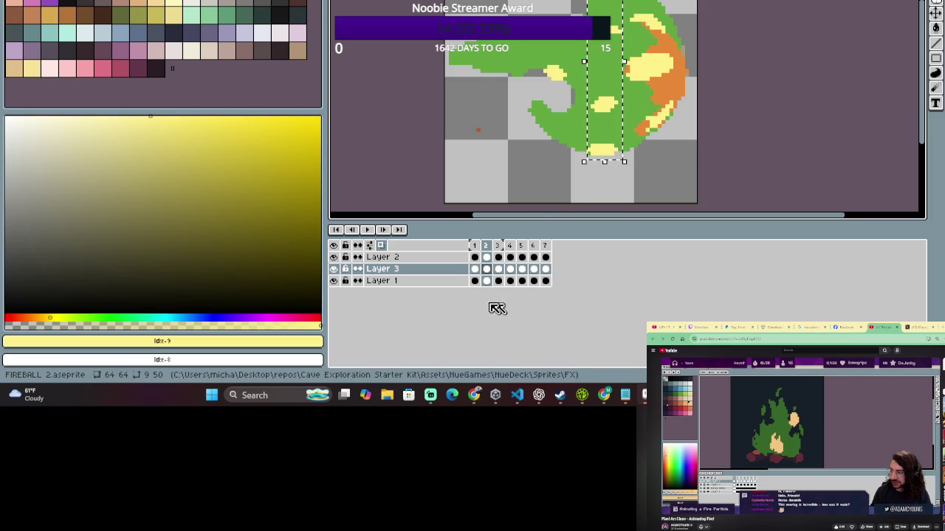
left_click(476, 268)
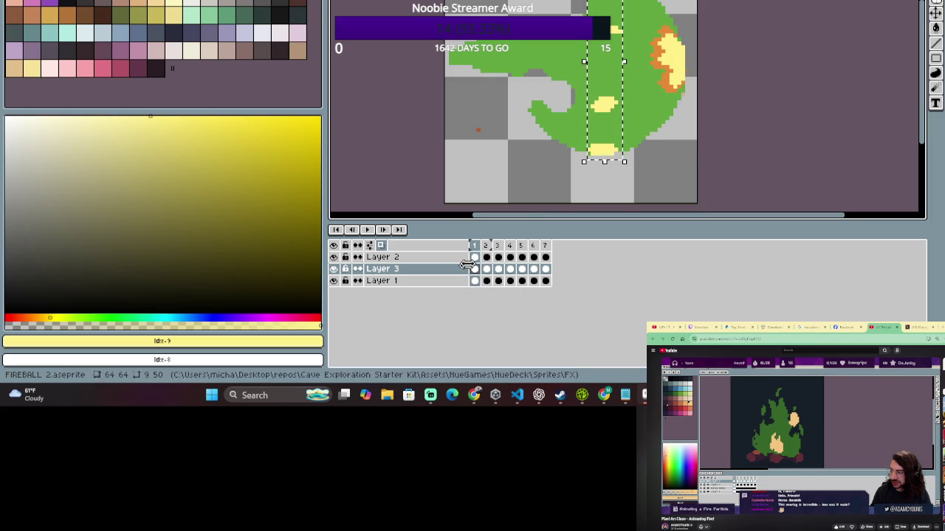
left_click(491, 247)
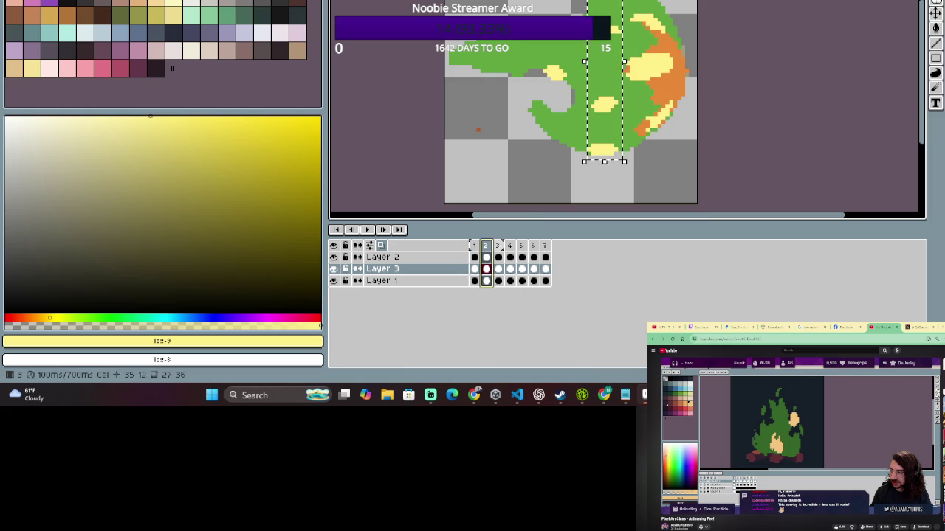
left_click(498, 248)
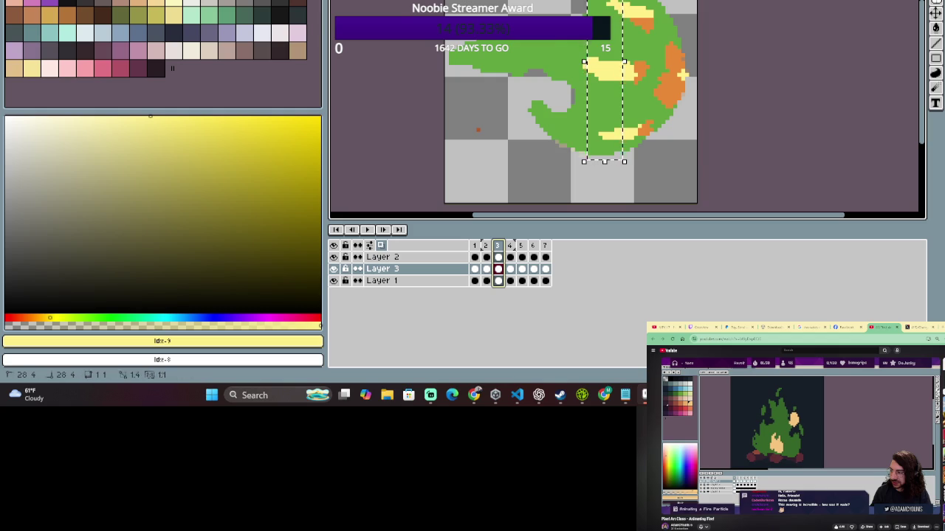
key("ctrl+d")
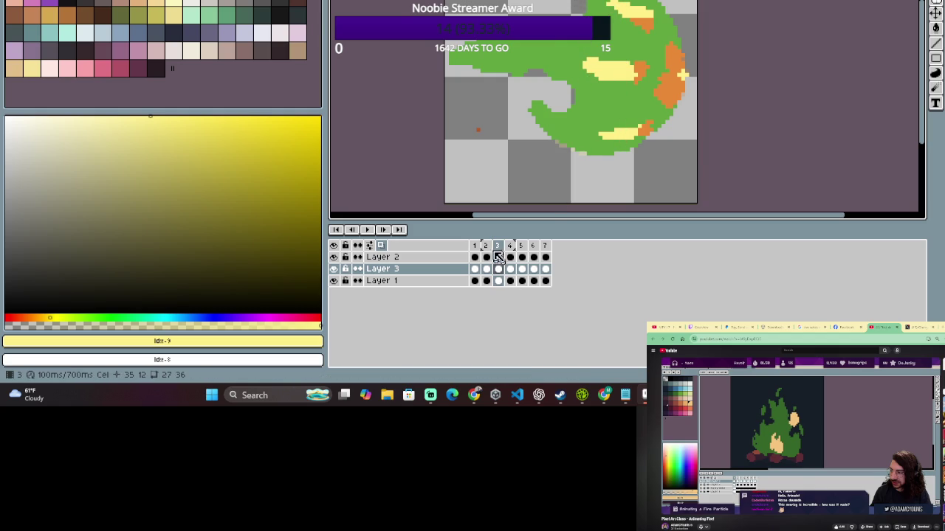
left_click(486, 247)
key("Escape")
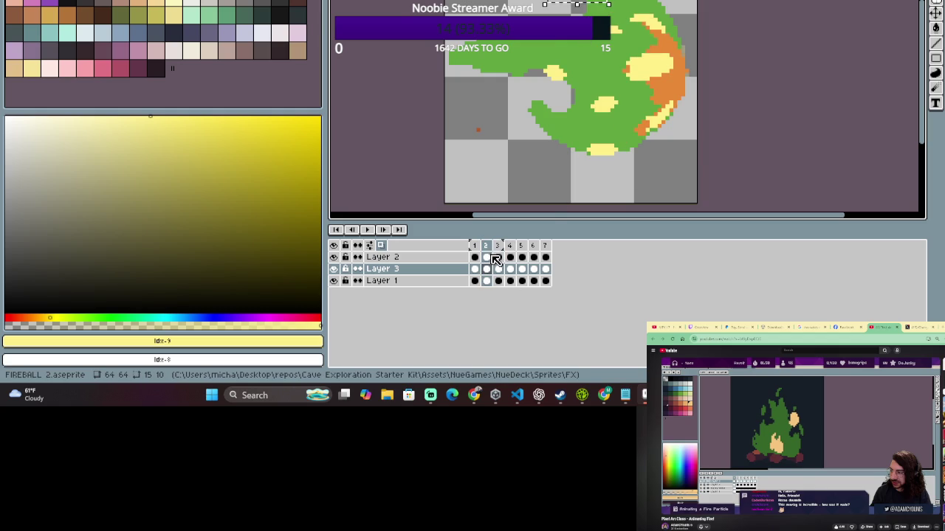
key("ctrl+d")
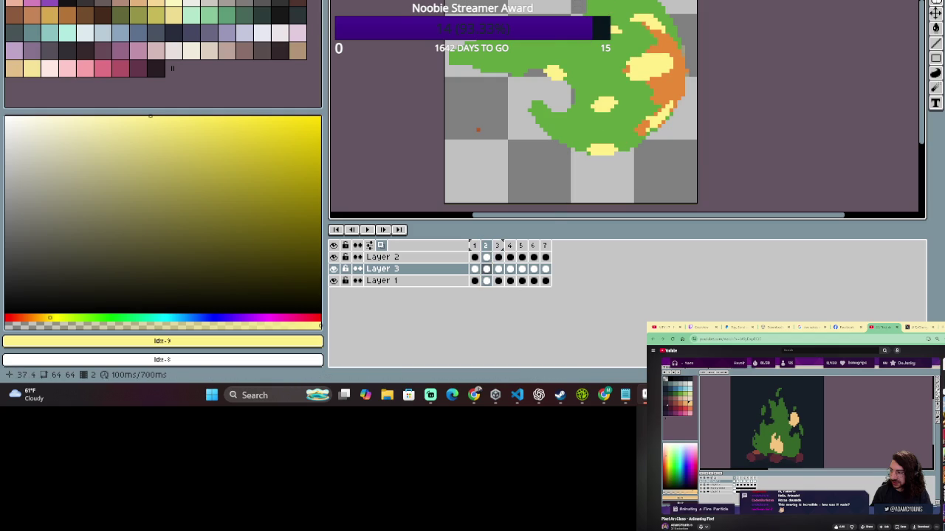
left_click_drag(590, 23, 626, 208)
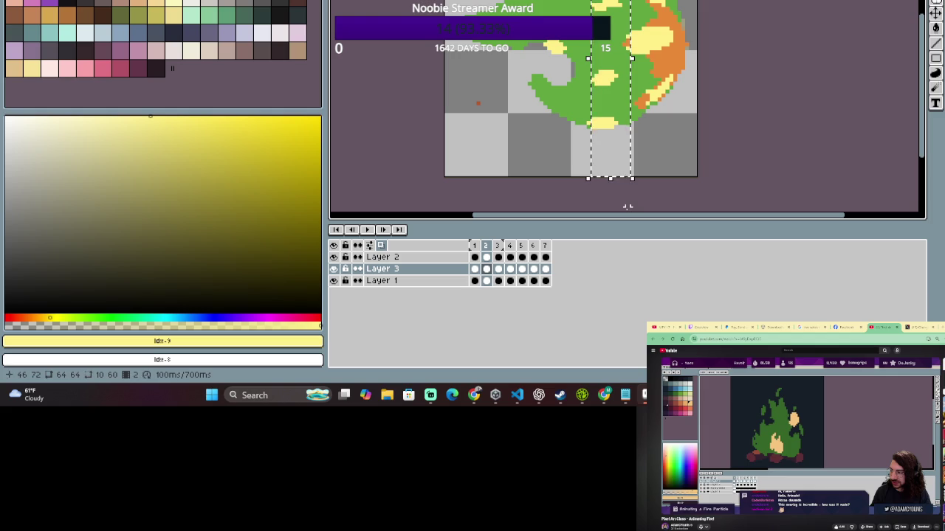
Commit the selection change and flip between frames 1 and 2 to compare the flames.
left_click(678, 142)
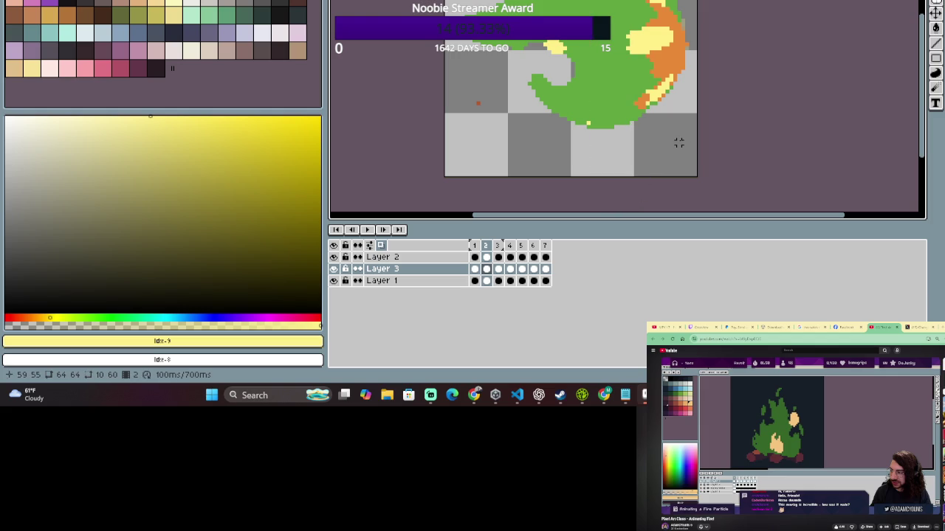
left_click_drag(583, 138, 624, 104)
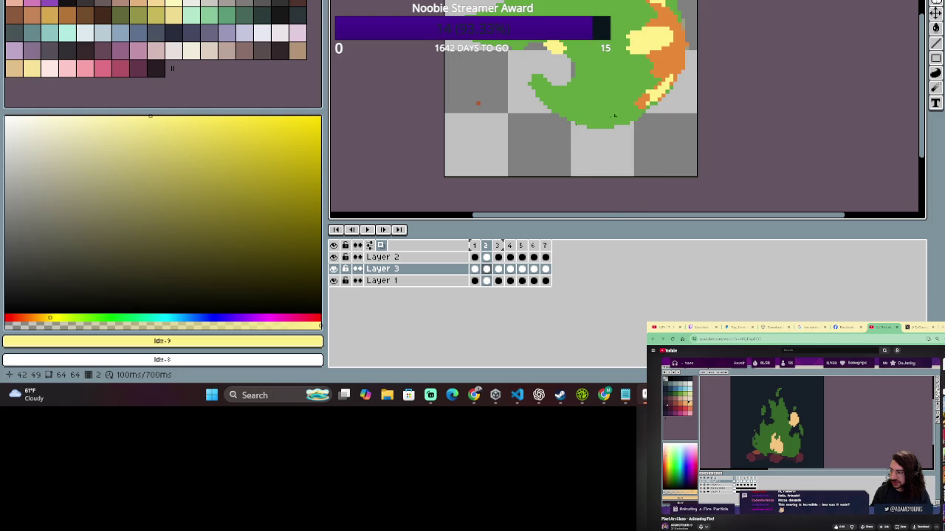
left_click(476, 246)
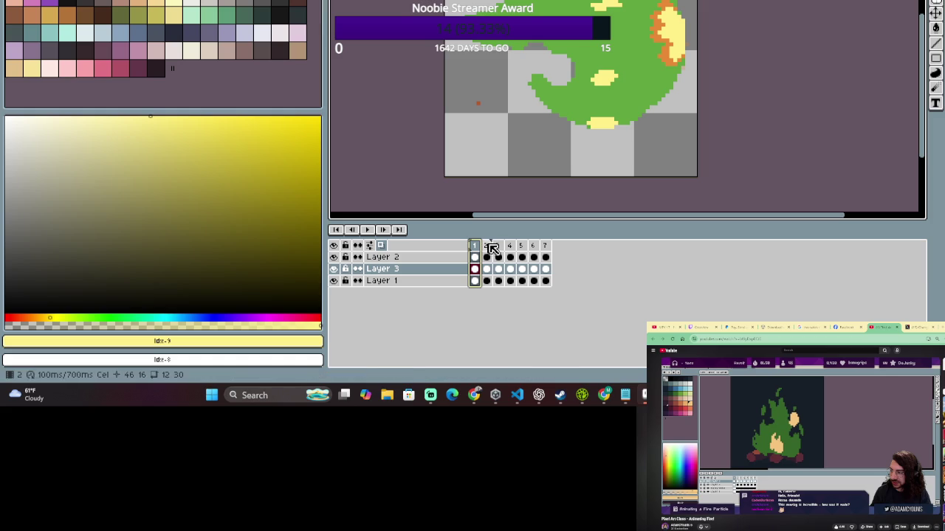
left_click(489, 248)
left_click(477, 246)
left_click(476, 248)
left_click(486, 247)
left_click(486, 247)
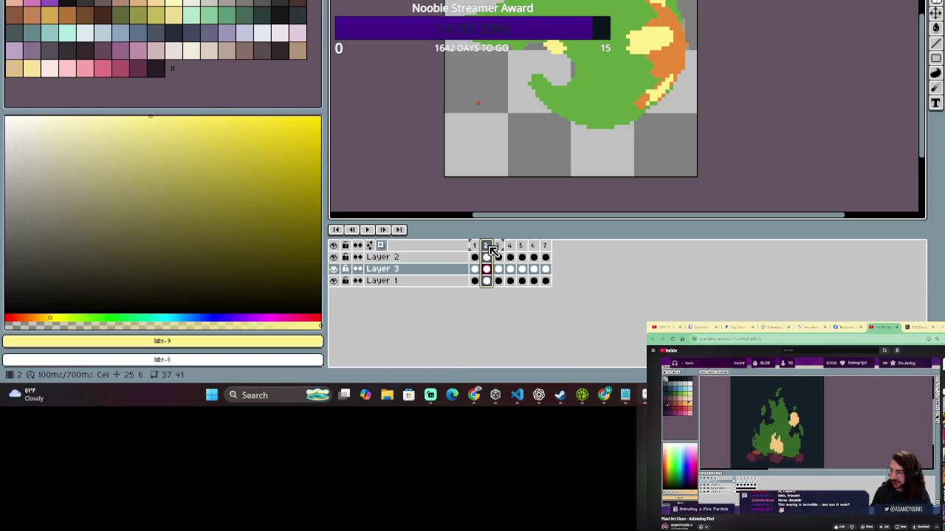
Keep comparing frames 1 and 2 with the eraser active, then clear the frame selection.
key("e")
left_click(476, 247)
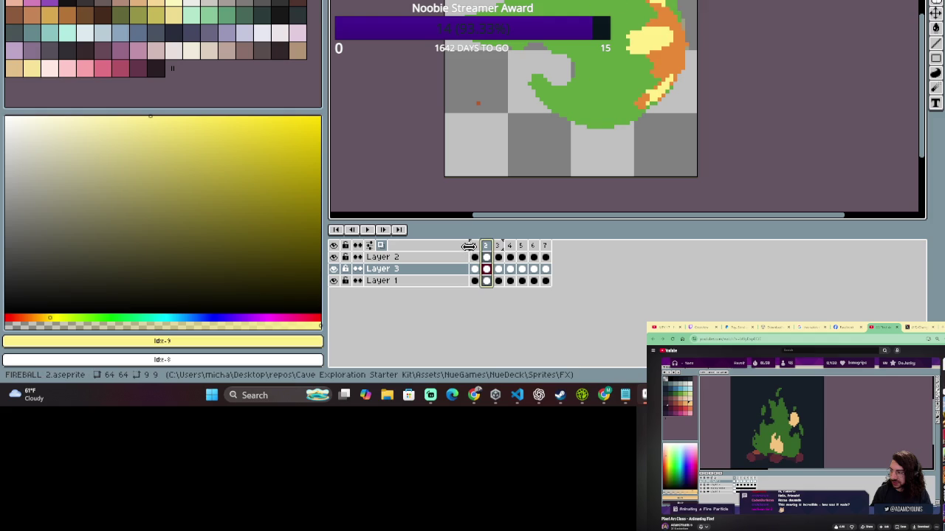
left_click(475, 246)
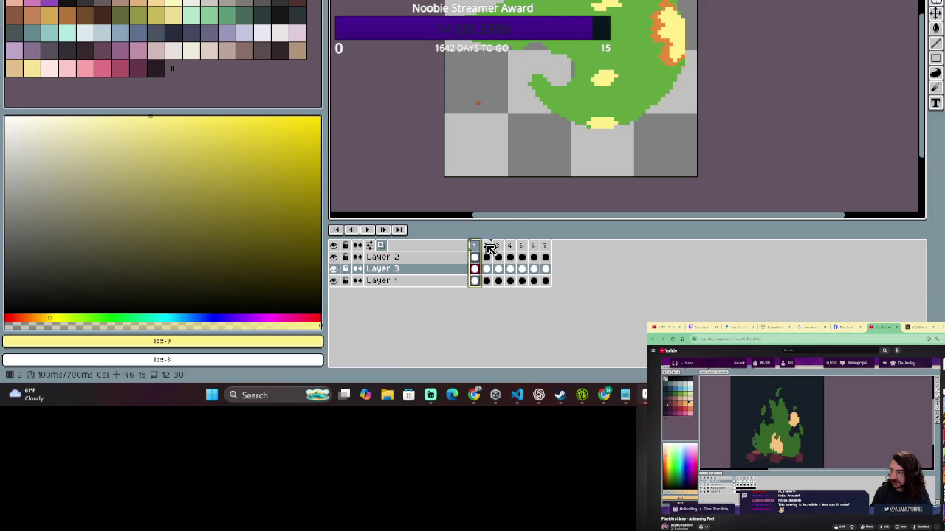
left_click(487, 248)
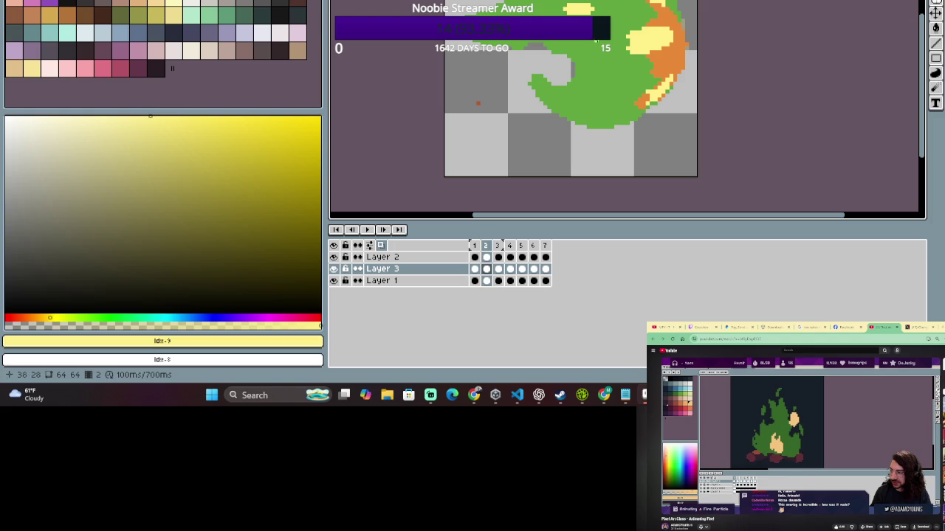
left_click(475, 248)
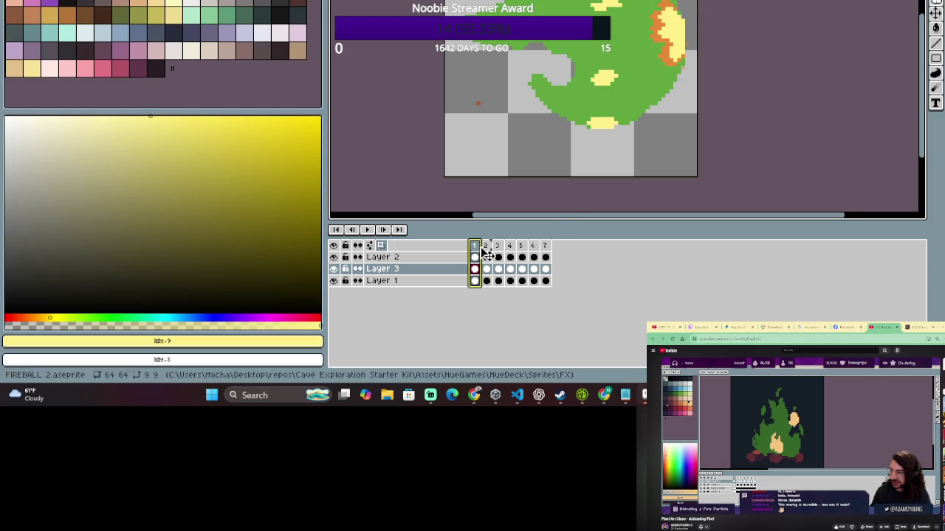
left_click(475, 249)
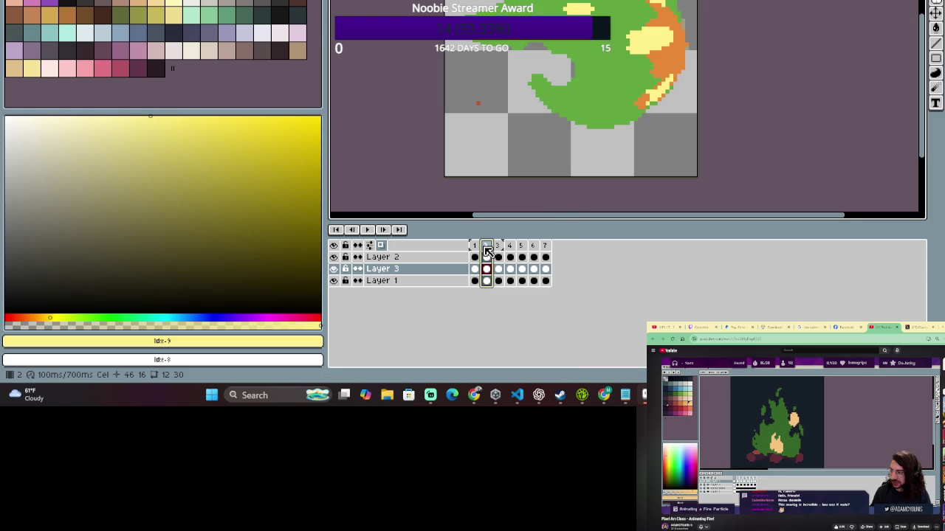
left_click(474, 248)
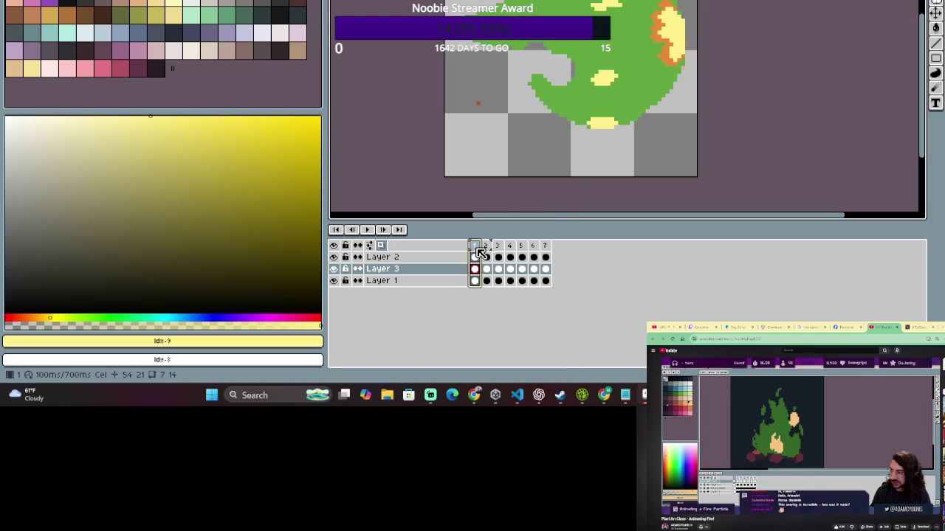
left_click(622, 9)
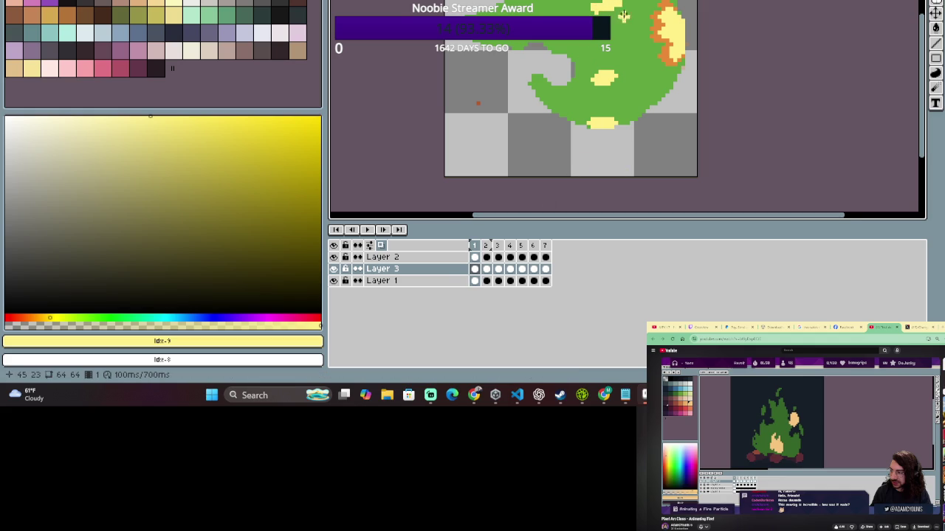
key("e")
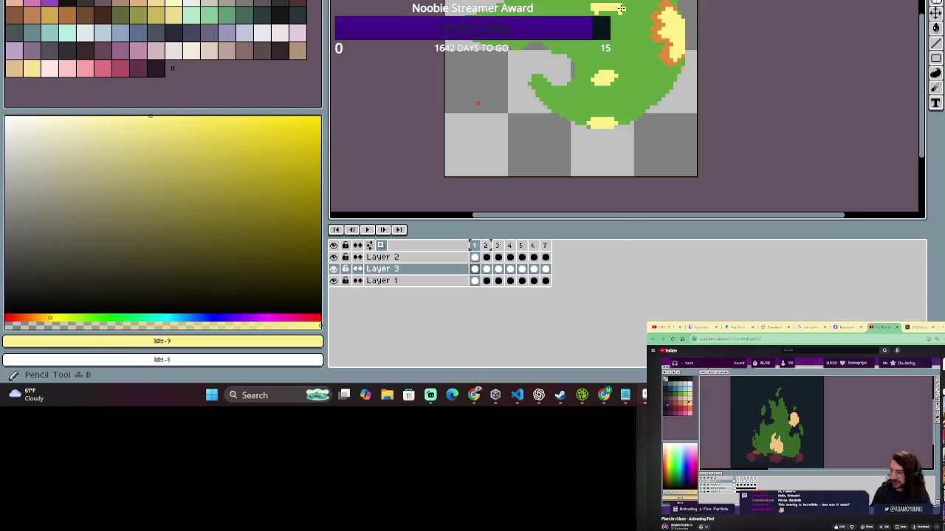
Paint a short pale-yellow stroke along the top edge of frame 1's flame.
left_click(486, 248)
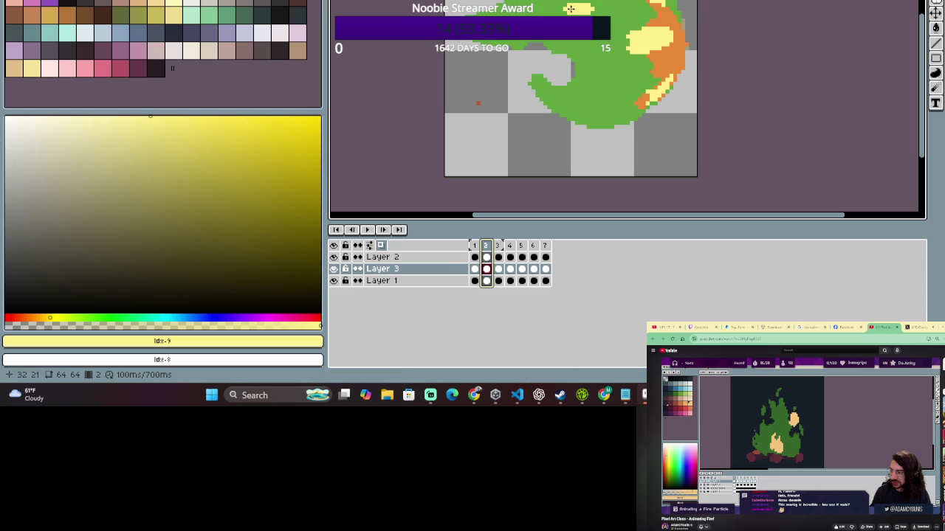
left_click(473, 246)
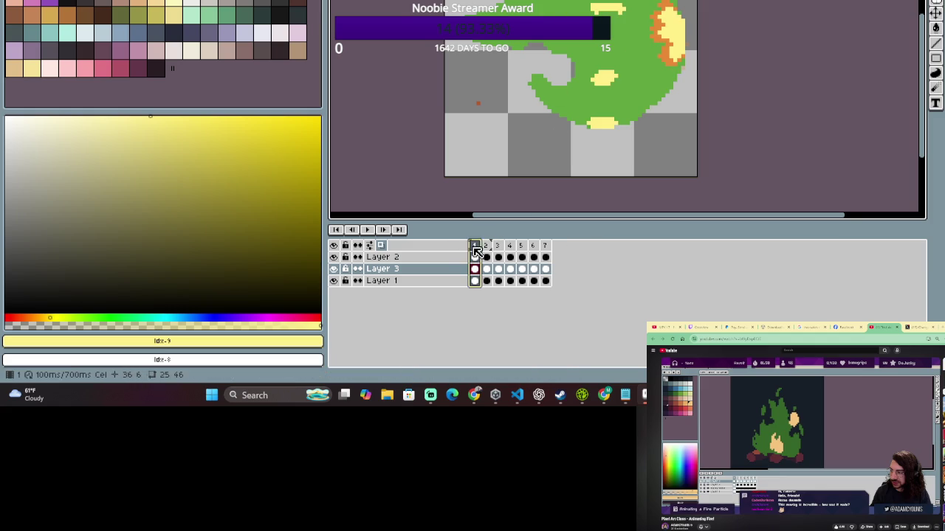
left_click(617, 9)
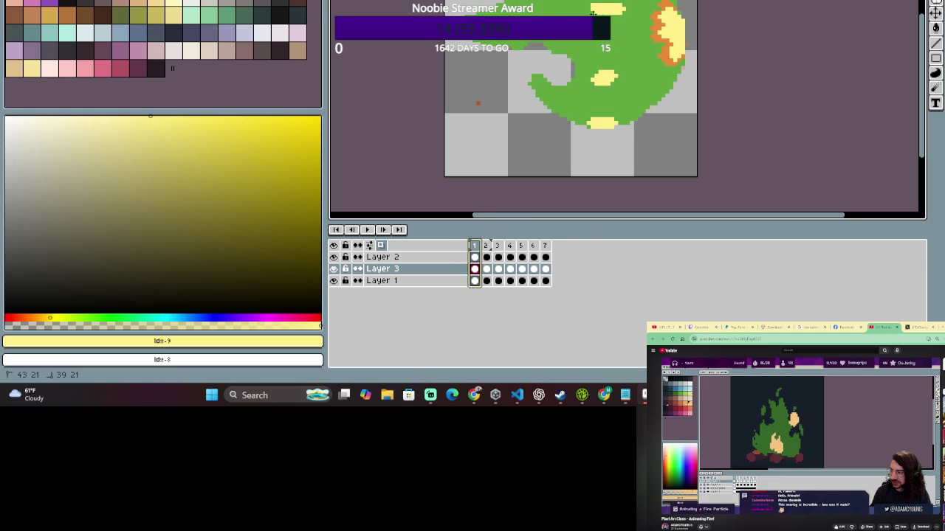
left_click_drag(592, 13, 620, 15)
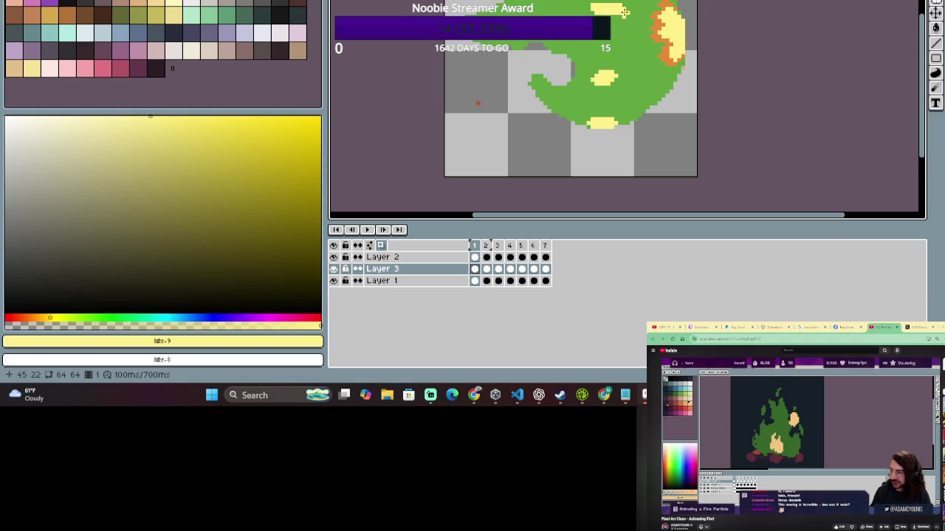
left_click(625, 9)
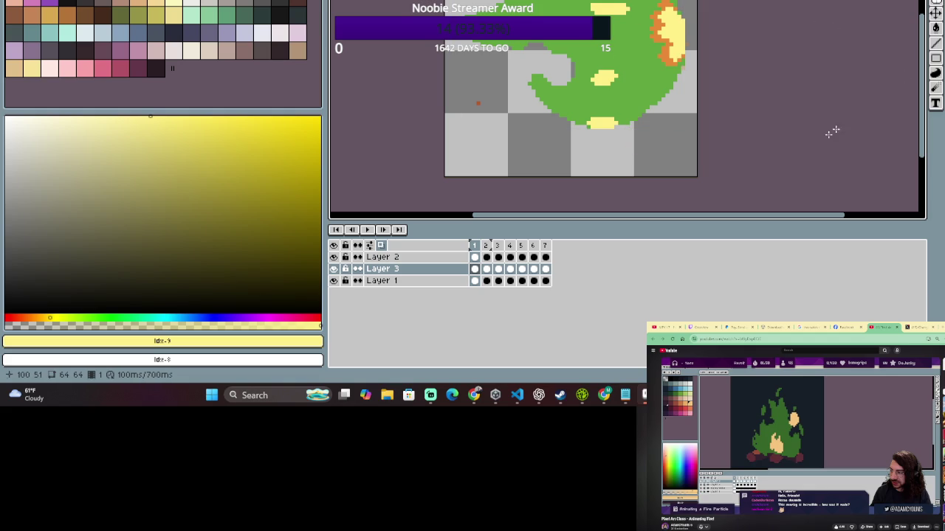
Compare frames 2 and 3, then marquee a rectangle at the flame's upper left.
left_click(486, 246)
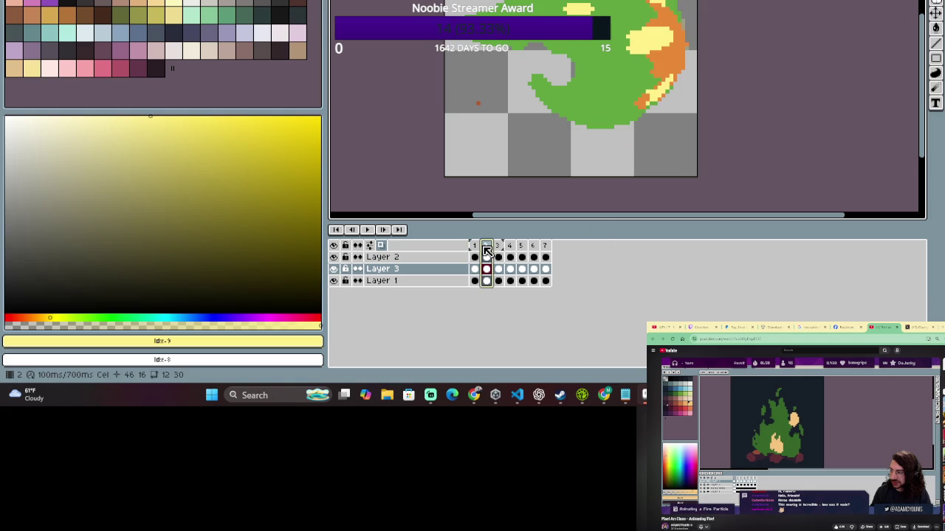
left_click(475, 246)
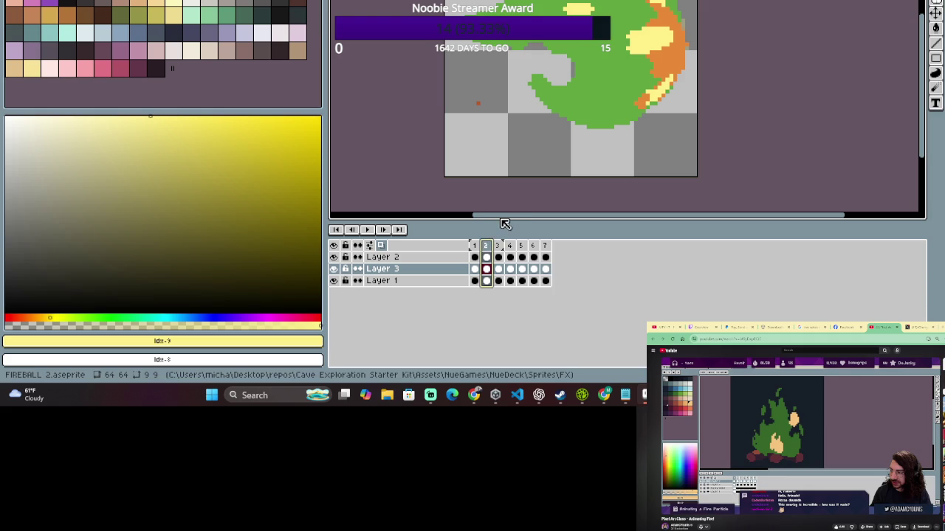
left_click(499, 246)
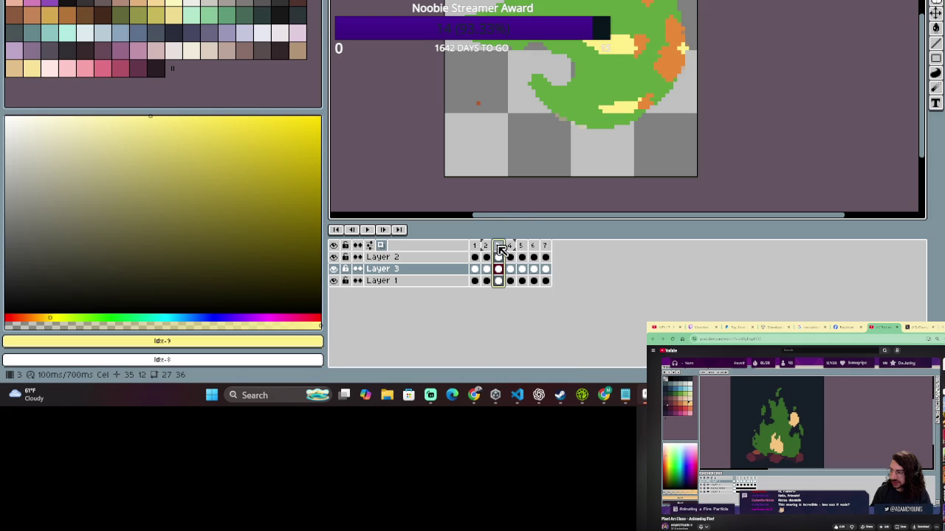
left_click(486, 246)
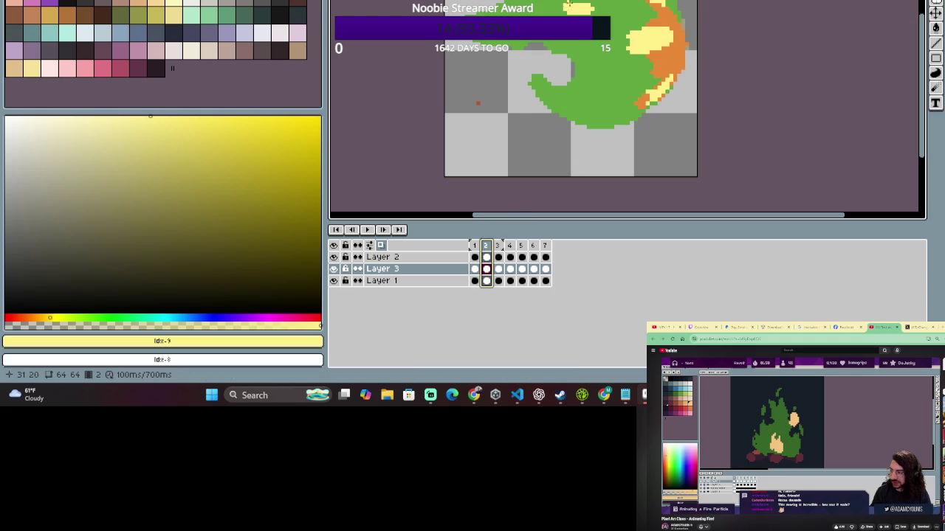
left_click(498, 246)
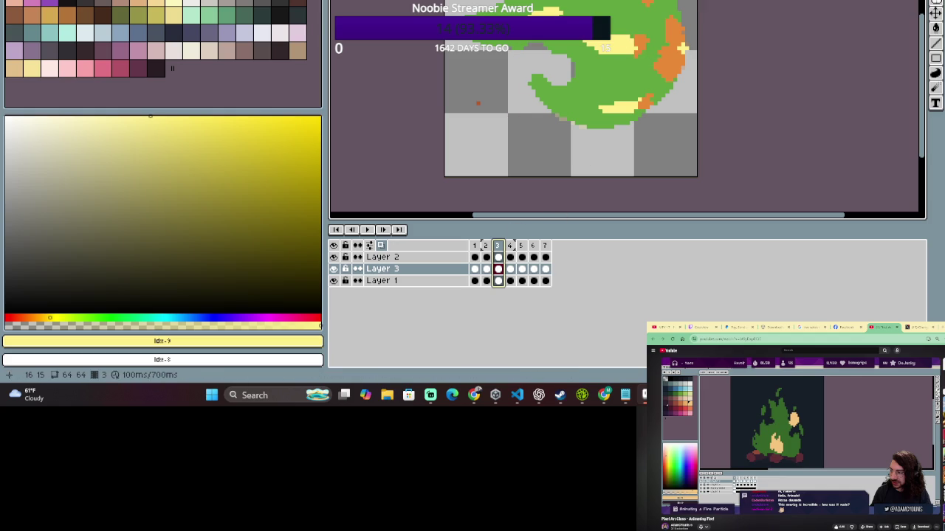
left_click_drag(573, 68, 535, 43)
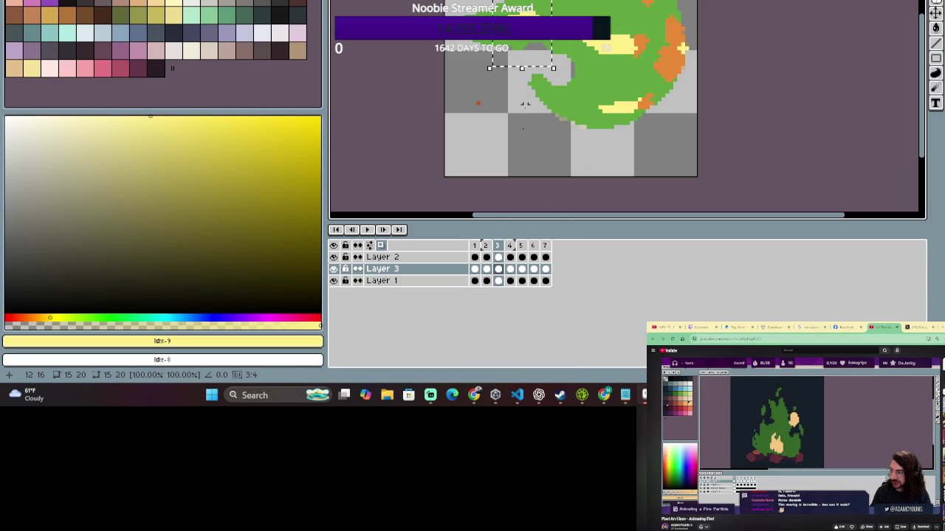
left_click(485, 245)
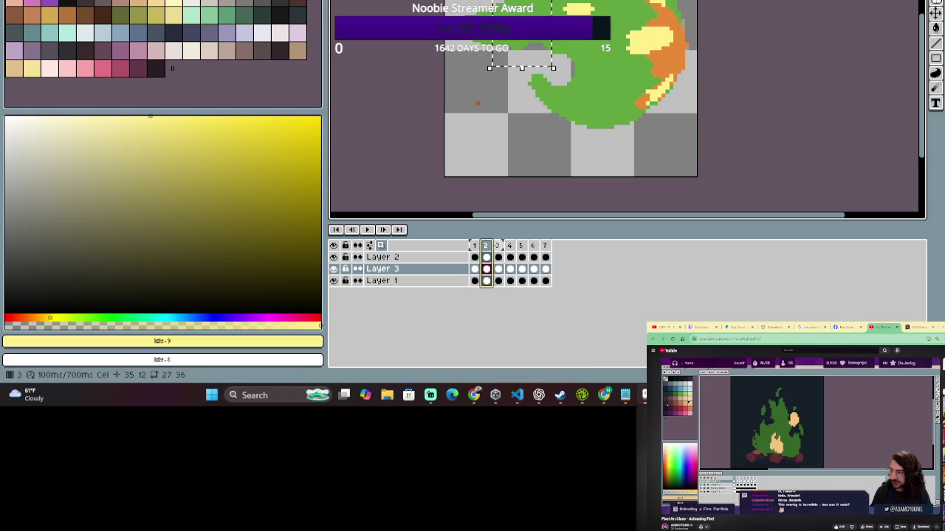
left_click(497, 245)
left_click(487, 246)
key("Left")
left_click(486, 246)
left_click(499, 246)
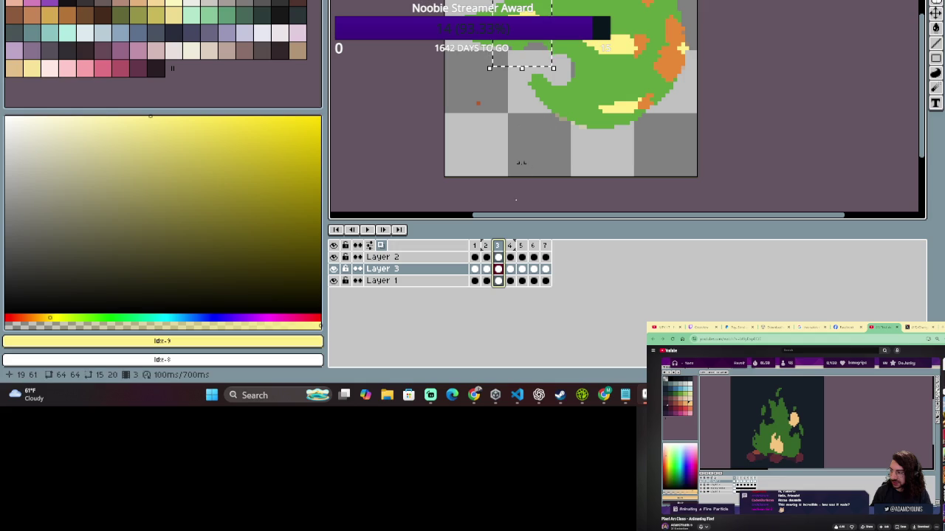
left_click(484, 246)
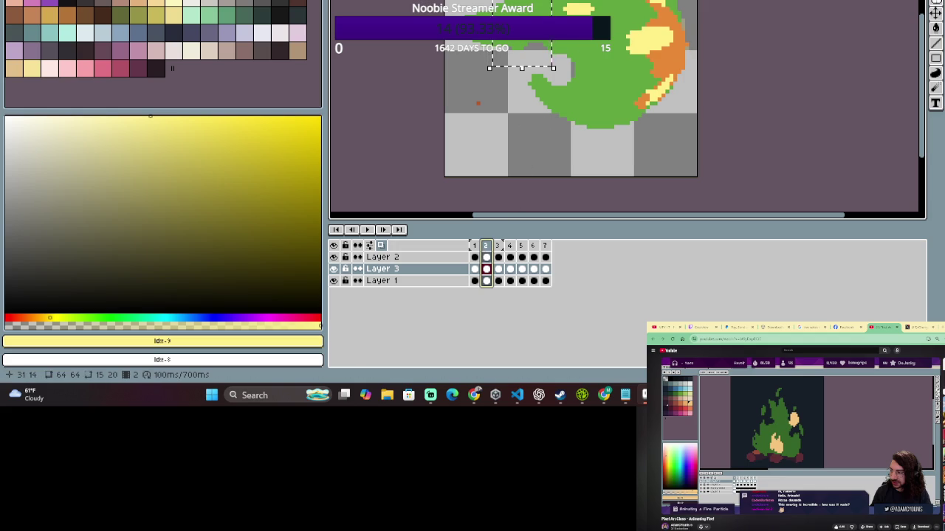
key("ctrl+d")
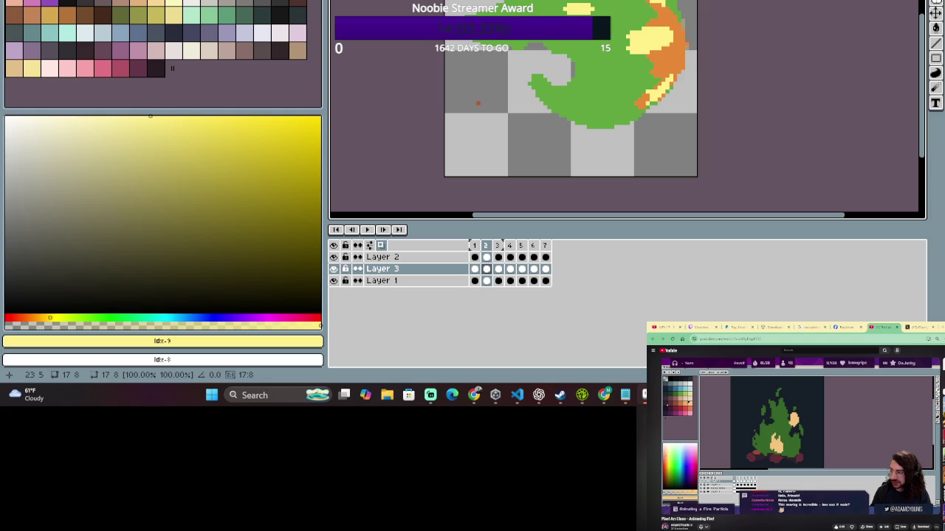
scroll(550, 59, "up", 2)
scroll(550, 59, "up", 1)
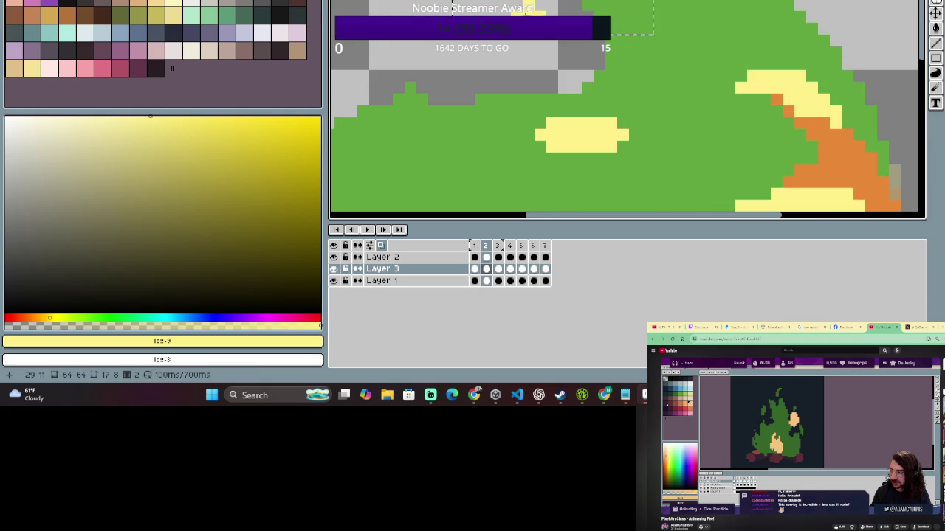
scroll(535, 77, "down", 1)
scroll(535, 77, "down", 1)
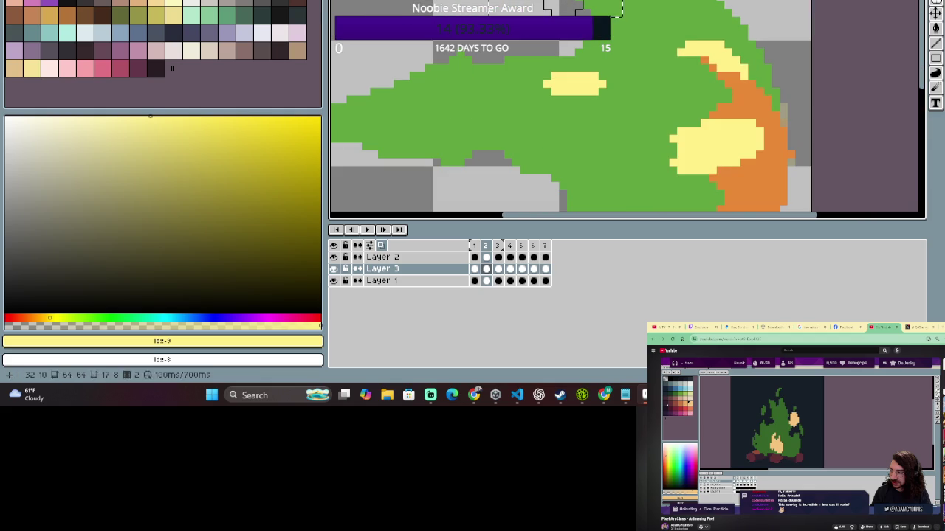
scroll(590, 48, "down", 1)
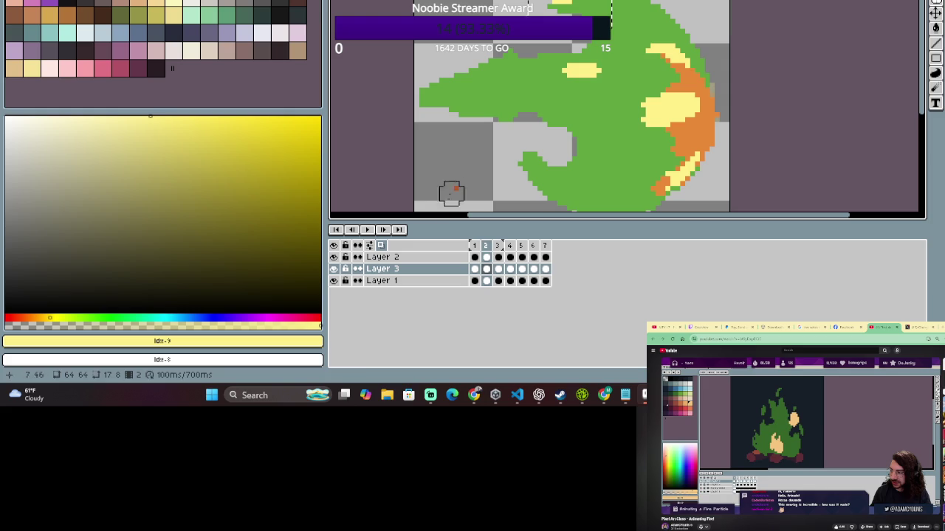
left_click(474, 246)
left_click(498, 245)
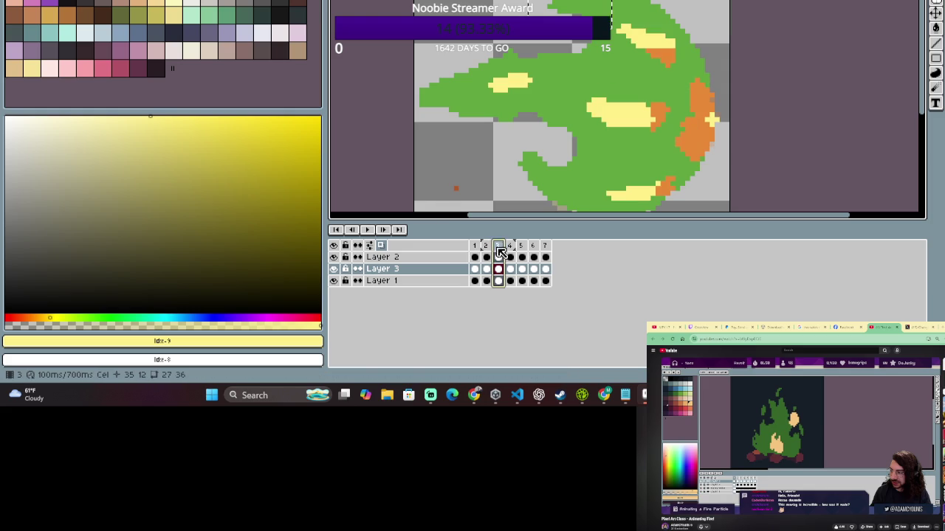
left_click(475, 245)
left_click(475, 245)
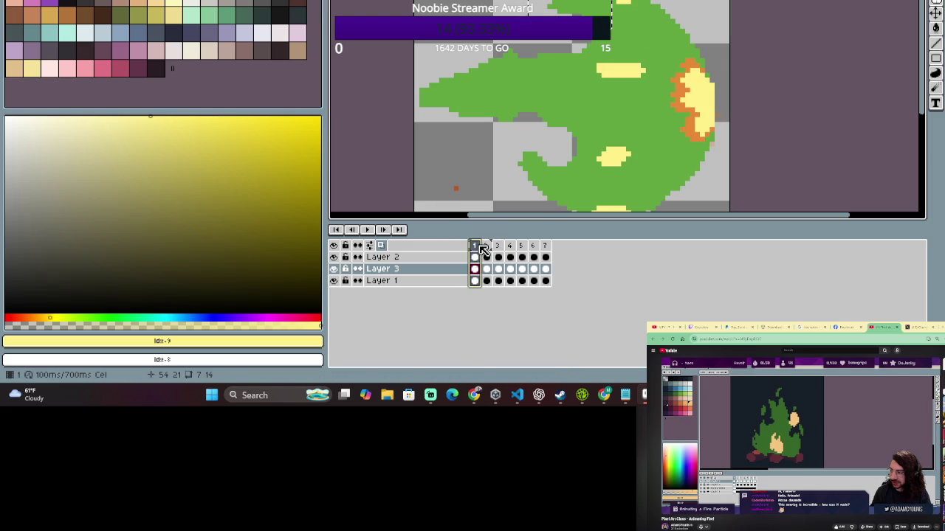
left_click_drag(475, 245, 490, 245)
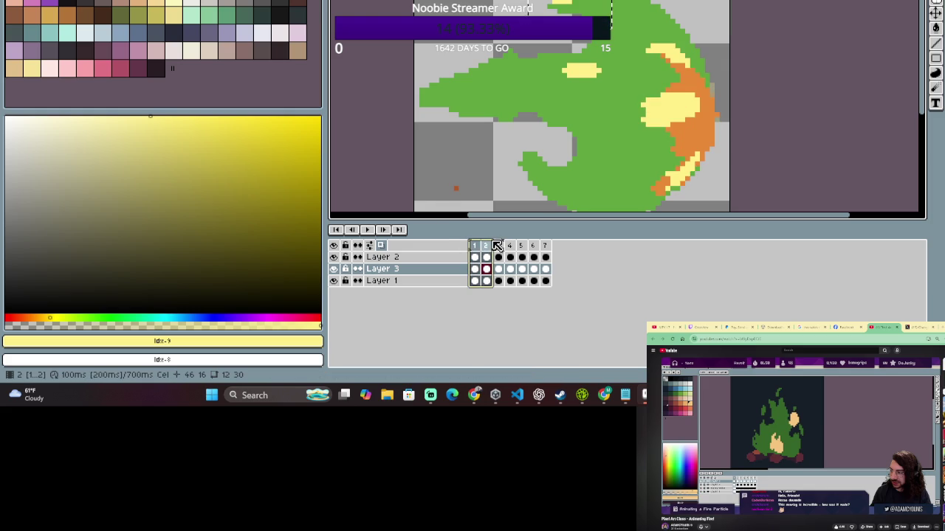
left_click_drag(578, 91, 580, 45)
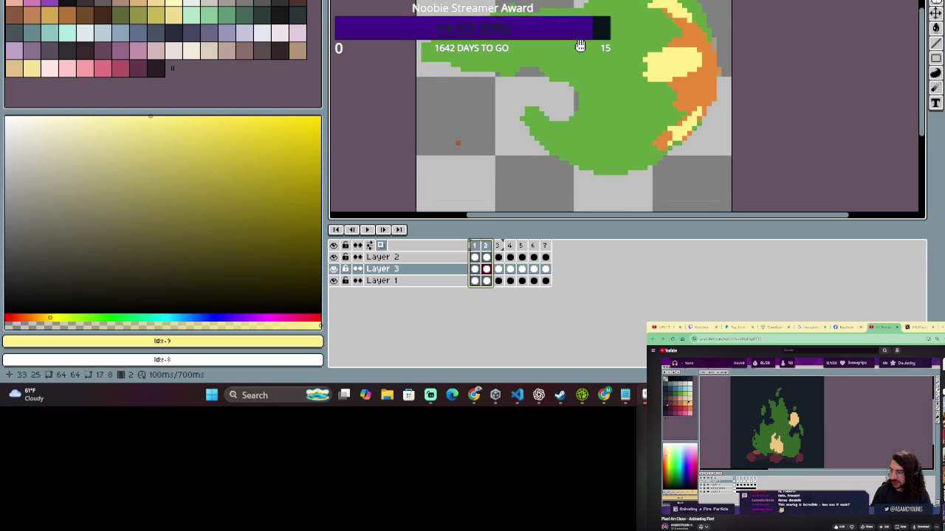
key("b")
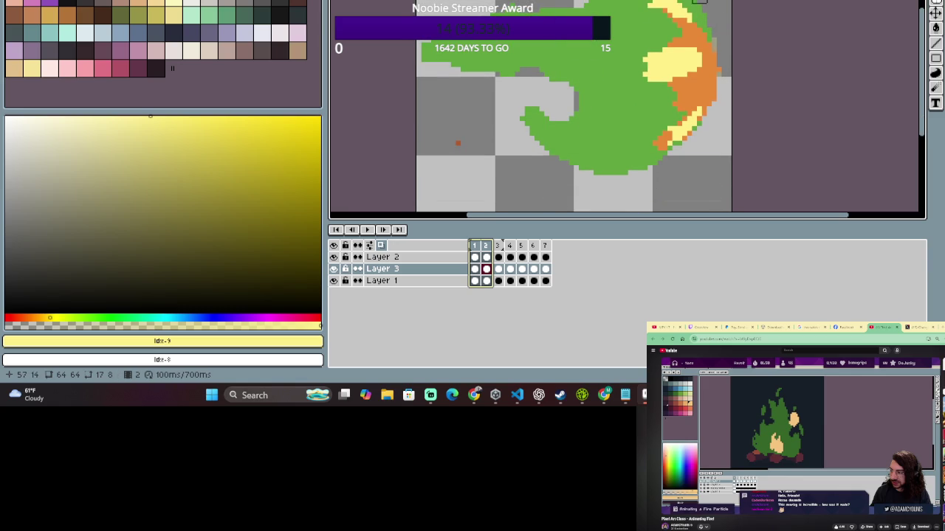
left_click(702, 27)
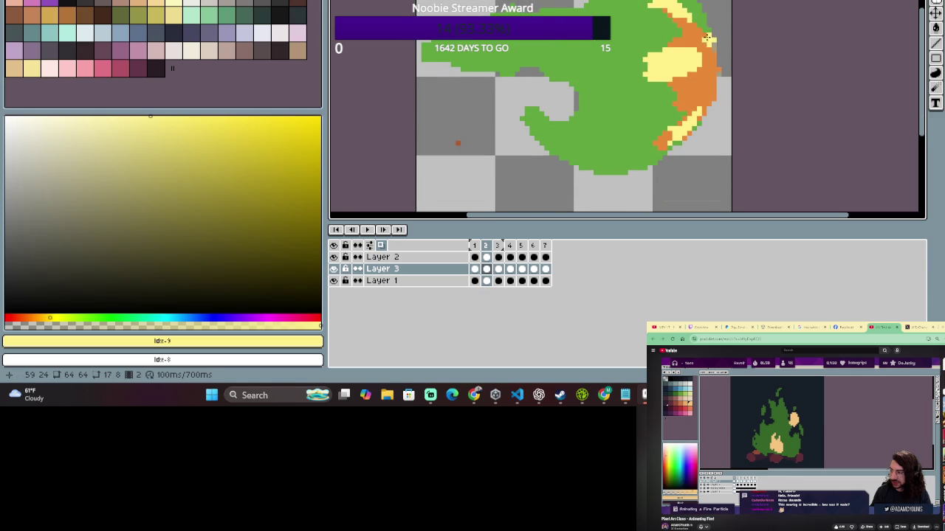
key("m")
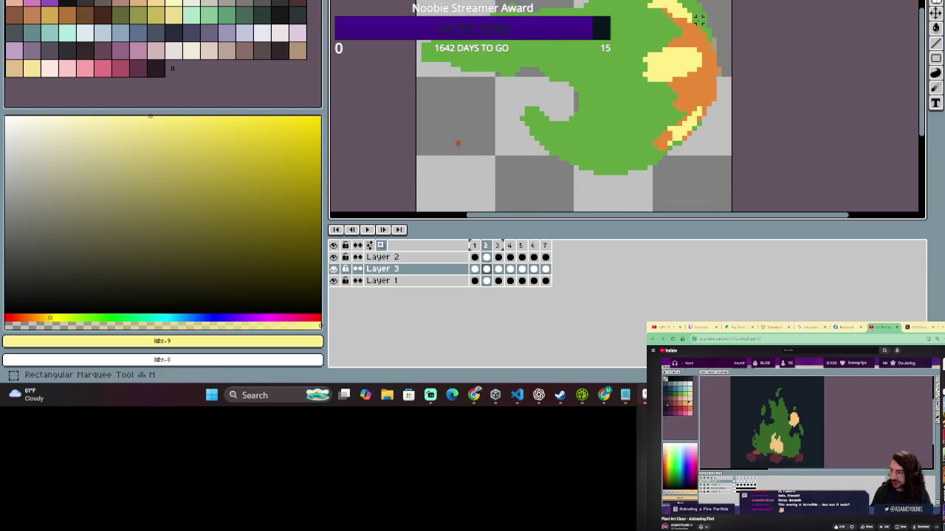
key("b")
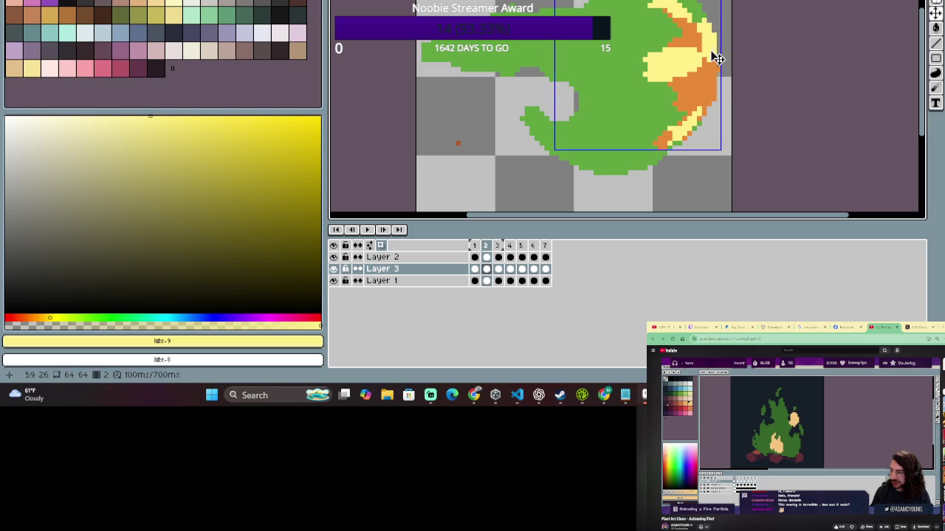
key("ctrl+z")
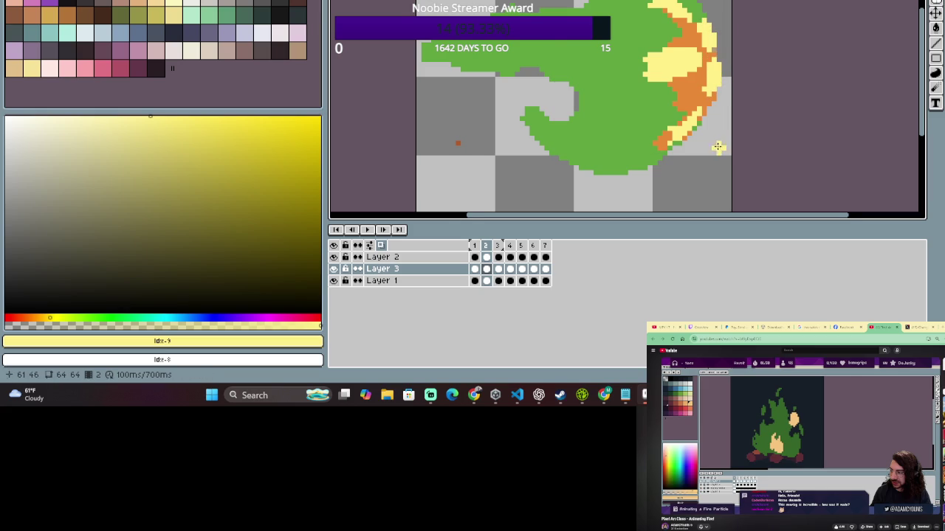
scroll(718, 147, "down", 1)
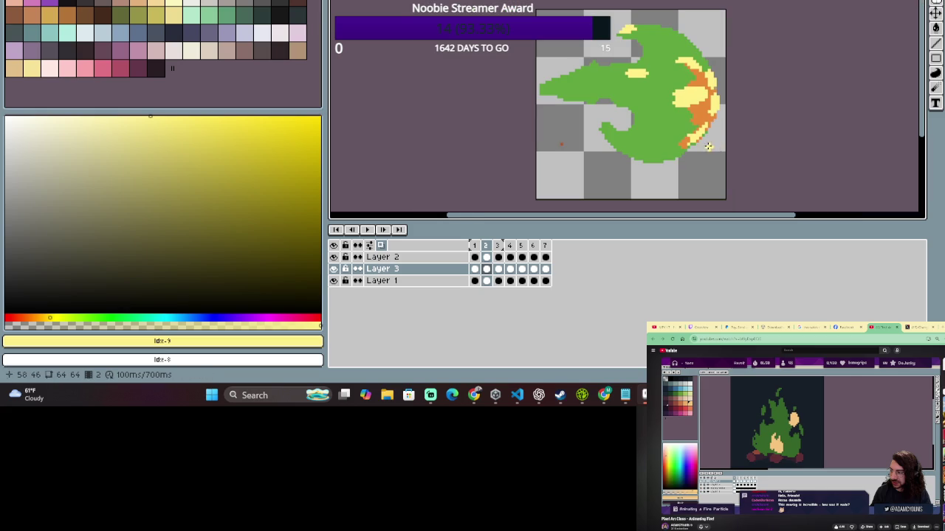
left_click(487, 248)
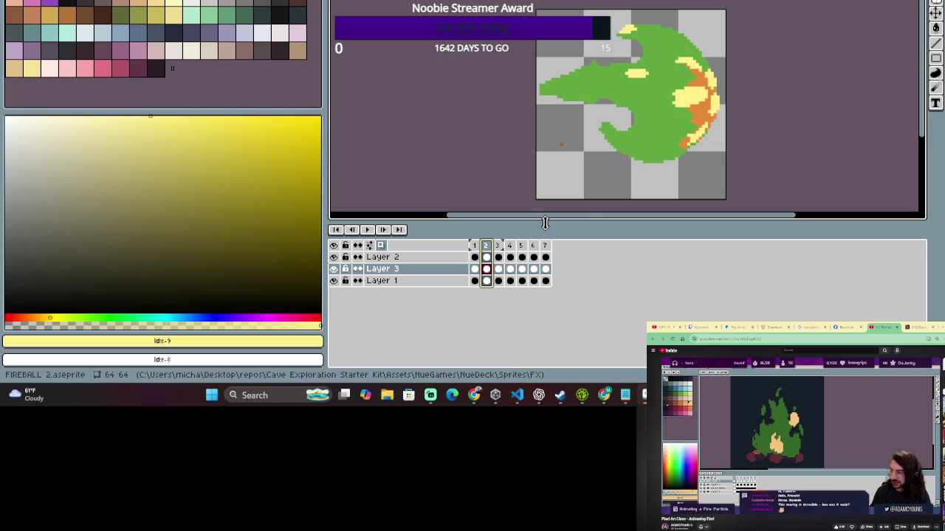
left_click(497, 246)
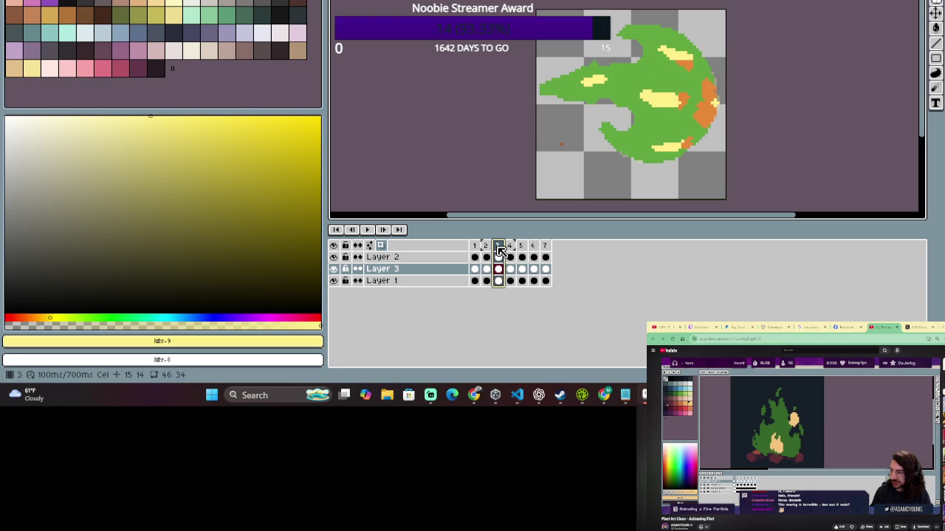
Paint pale-yellow highlights on frame 3's flame edge, removing stray pixels and adding a blob near the top.
left_click_drag(716, 99, 712, 97)
scroll(714, 91, "up", 2)
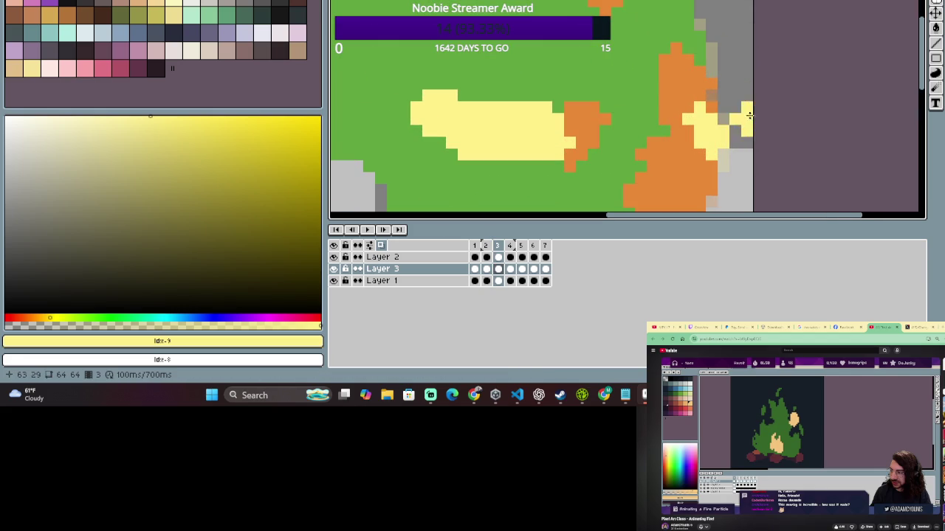
left_click_drag(714, 104, 717, 110)
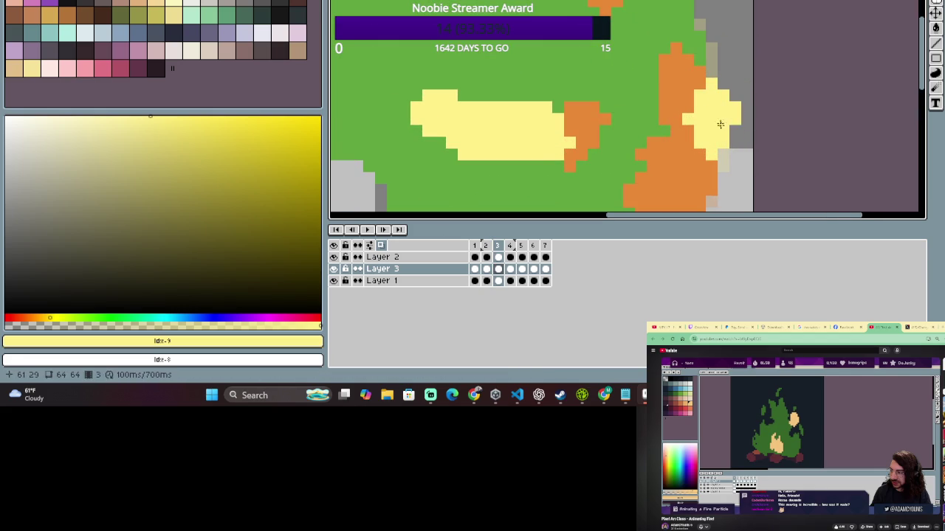
key("ctrl+z")
left_click_drag(664, 42, 657, 53)
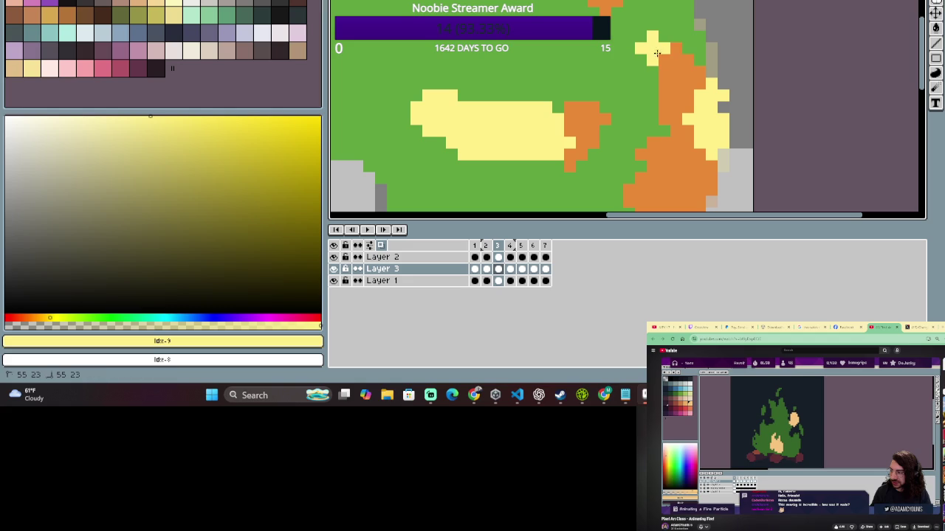
scroll(643, 141, "down", 4)
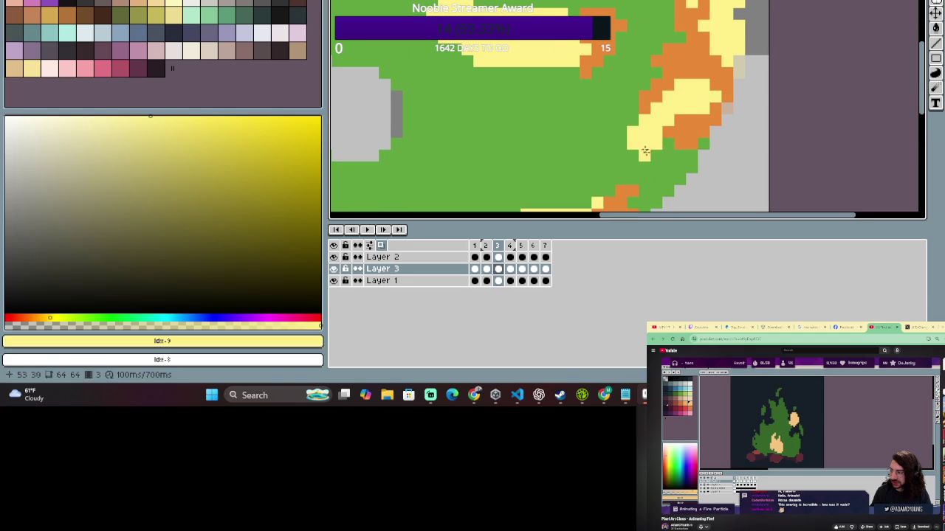
scroll(645, 151, "down", 2)
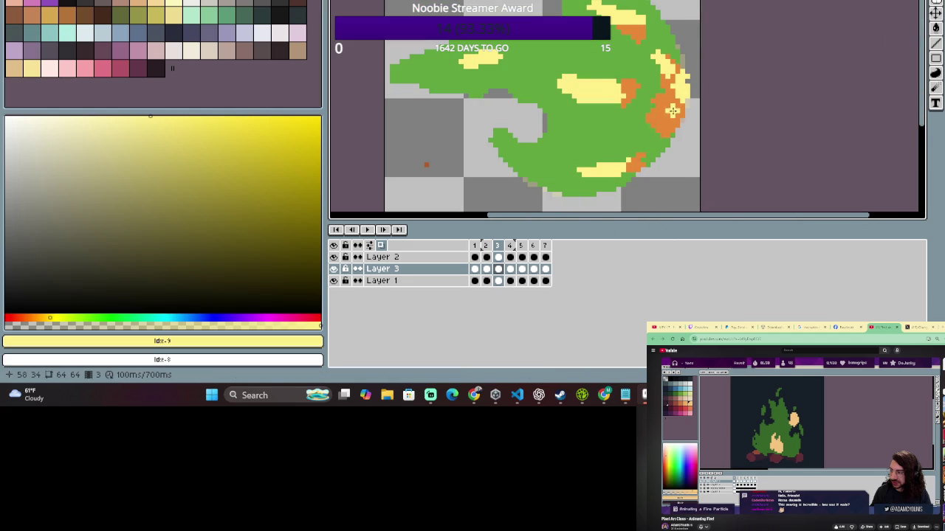
Undo the last highlight, compare frames 2 and 3, then paint yellow along the fireball's right edge.
left_click(499, 248)
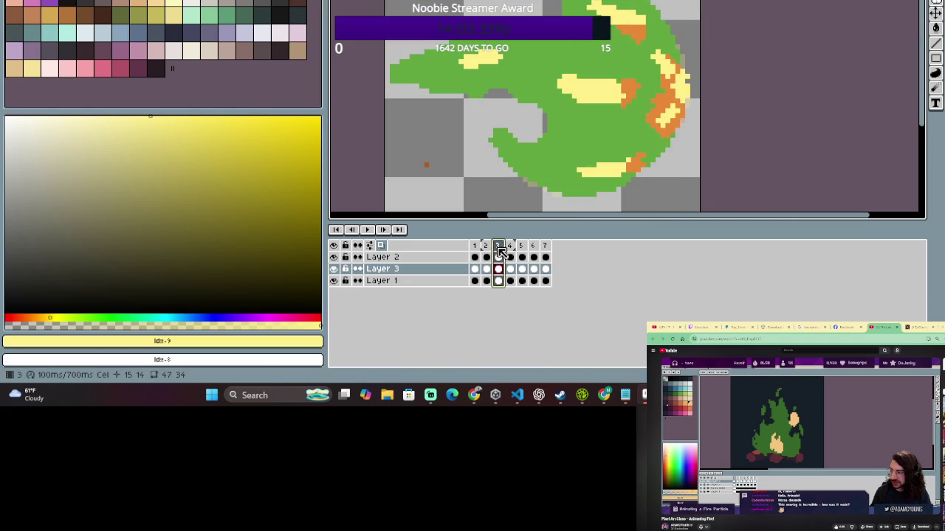
left_click(484, 250)
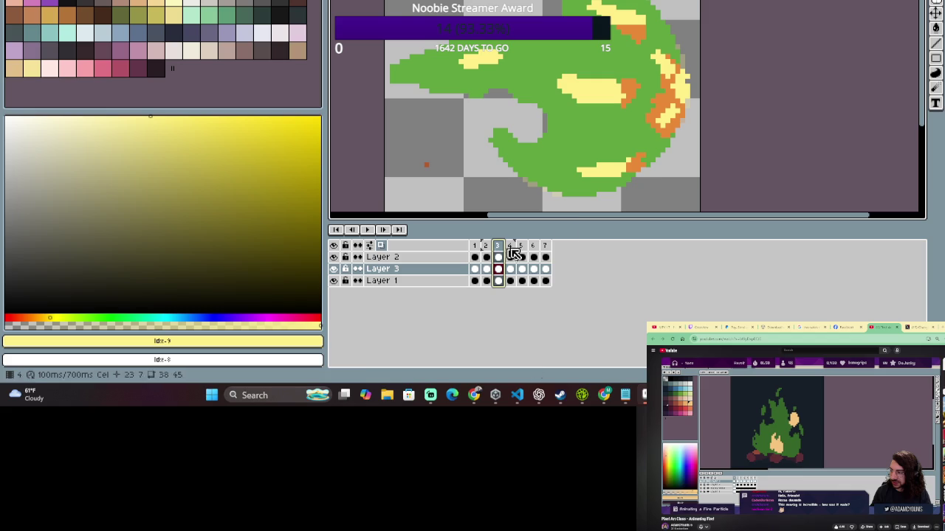
key("ctrl+z")
key("ctrl+z")
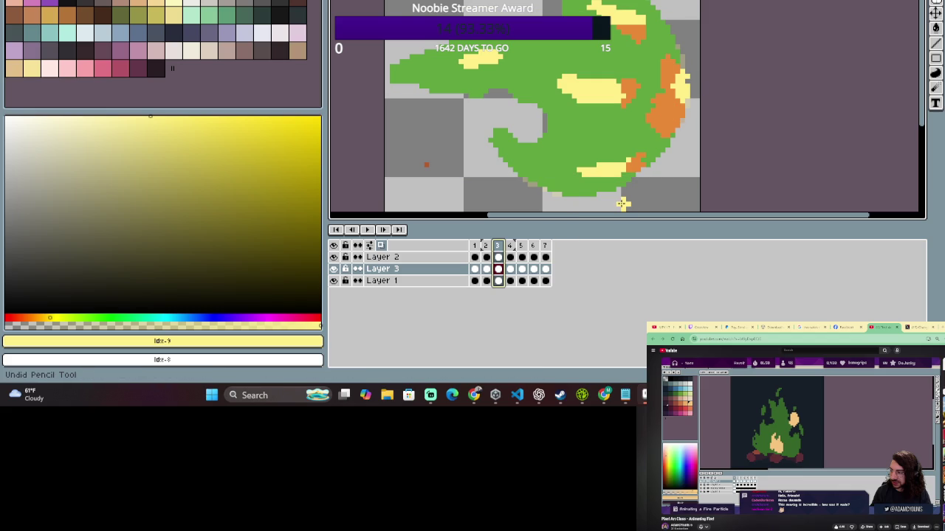
left_click(486, 247)
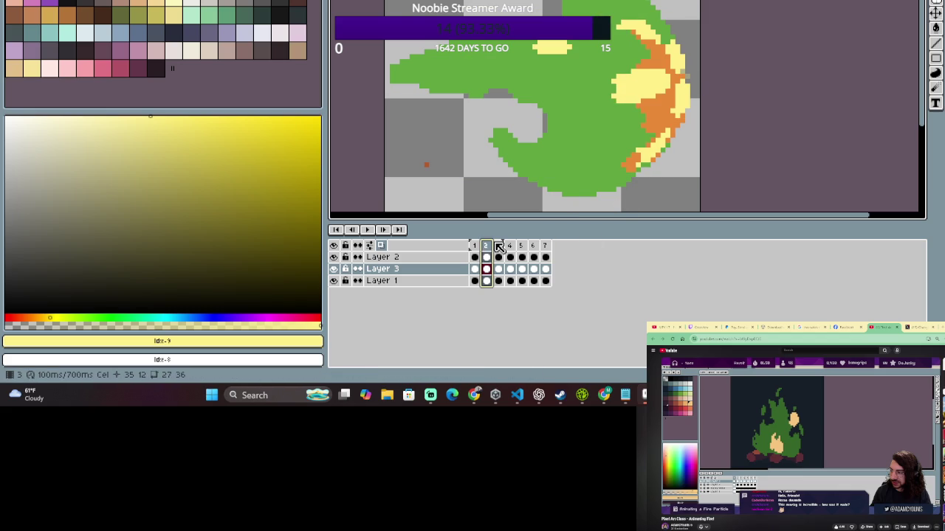
left_click(498, 246)
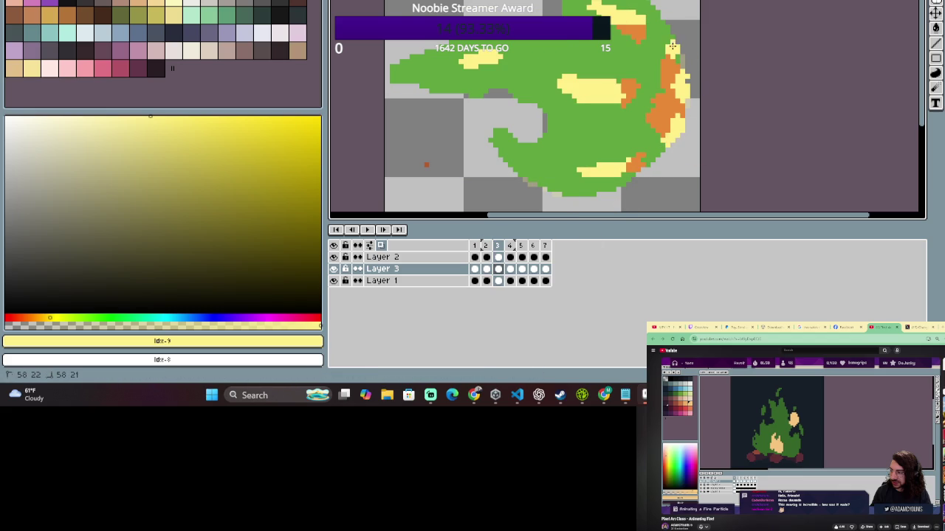
left_click(489, 246)
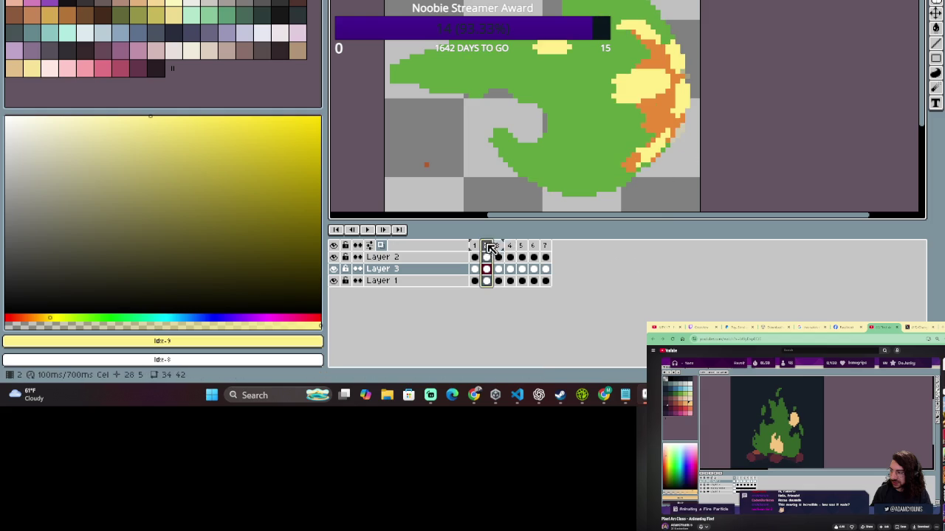
left_click(487, 246)
left_click(503, 247)
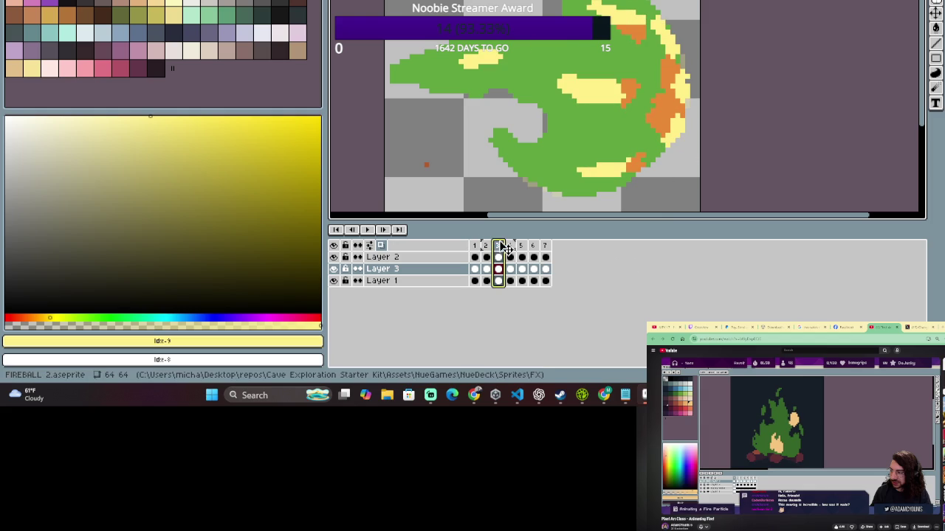
left_click(486, 247)
left_click_drag(691, 74, 697, 141)
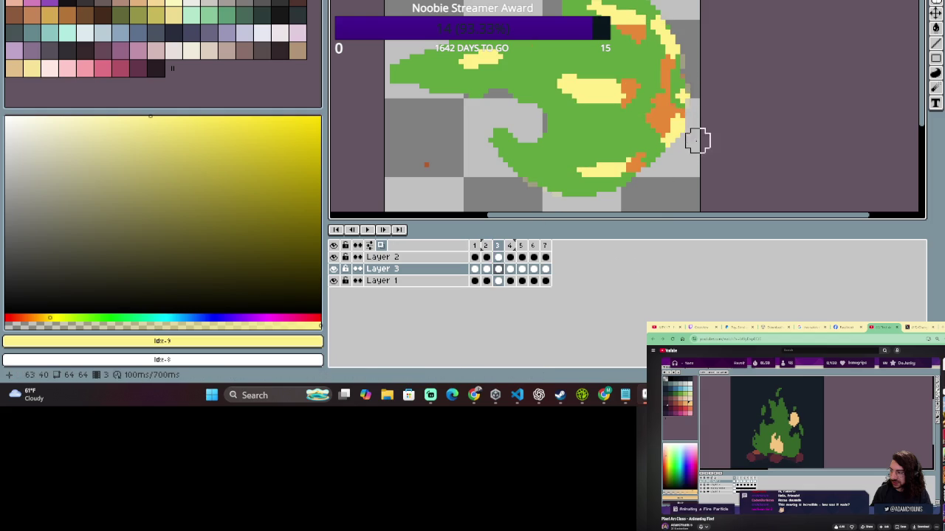
Eyedrop the flame-edge orange on Layer 2, then return to Layer 3 at frame 3.
left_click(498, 257)
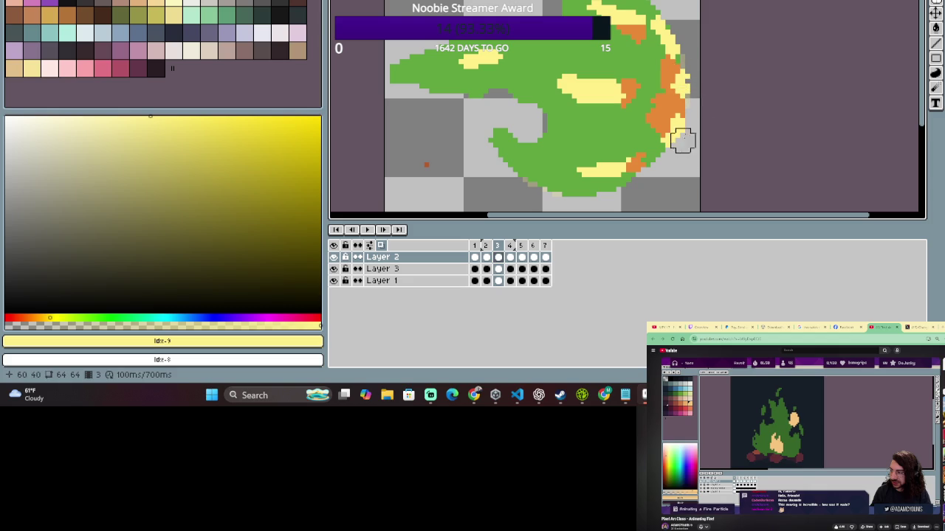
scroll(675, 118, "up", 1)
key("i")
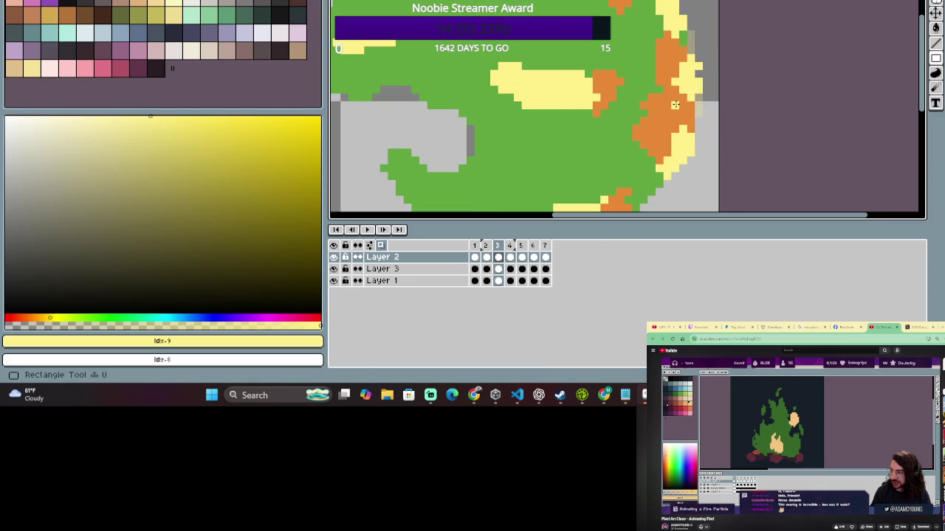
left_click(668, 118)
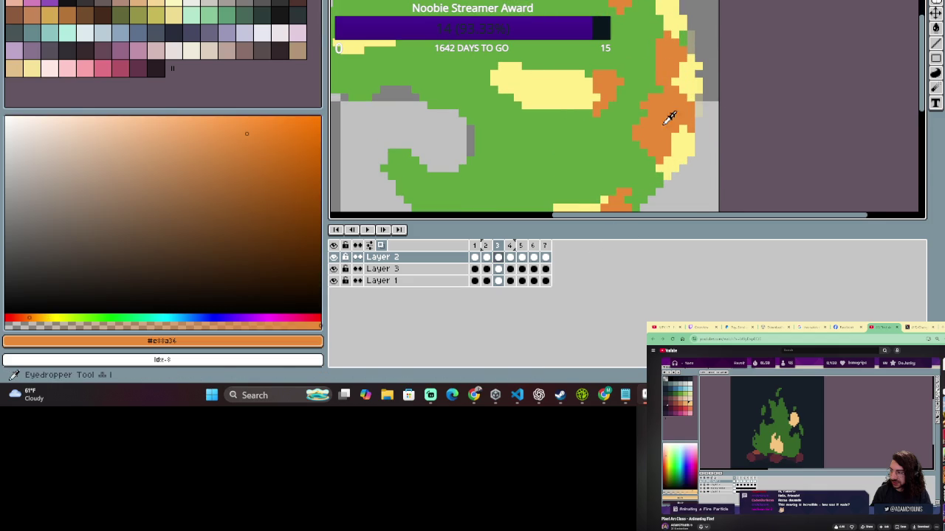
left_click(501, 268)
scroll(692, 89, "up", 2)
scroll(694, 140, "down", 2)
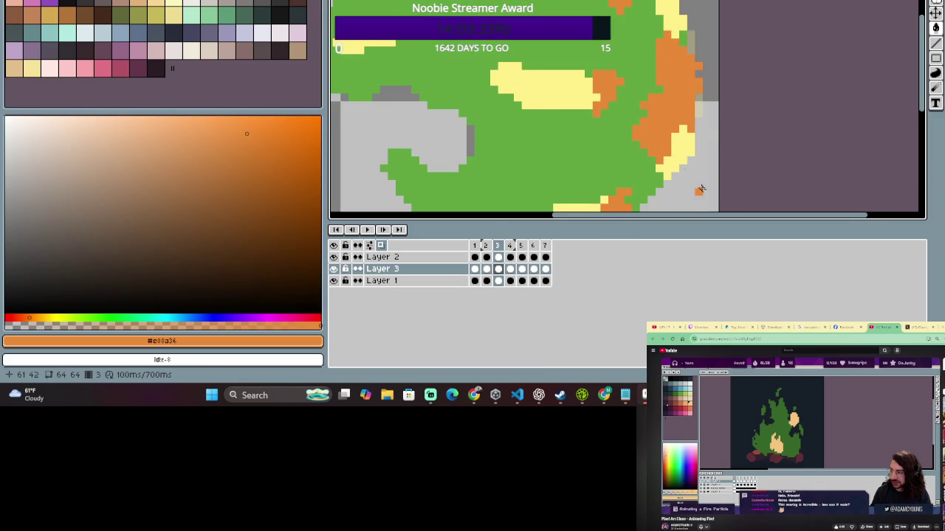
scroll(698, 182, "down", 1)
Preview neighbouring frames, pick yellow for drawing, and recentre the fireball on frame 3.
left_click(481, 248)
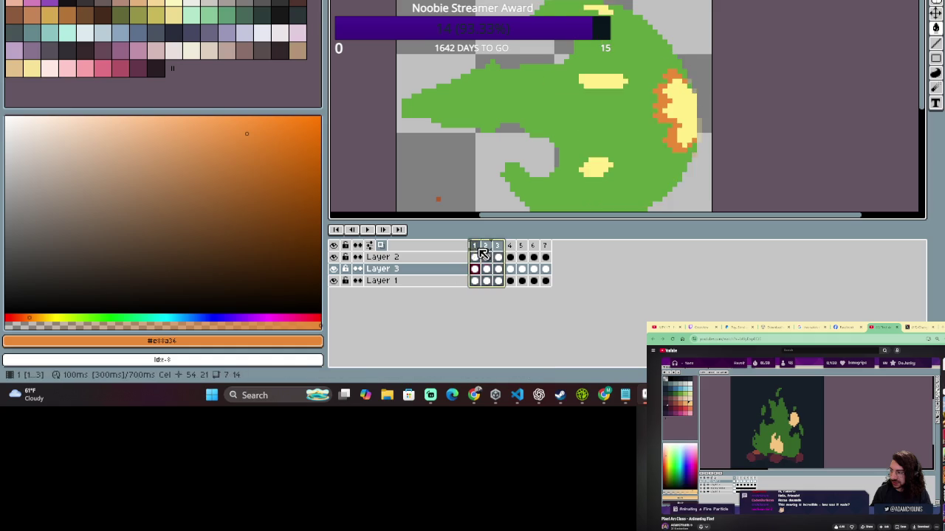
left_click(508, 246)
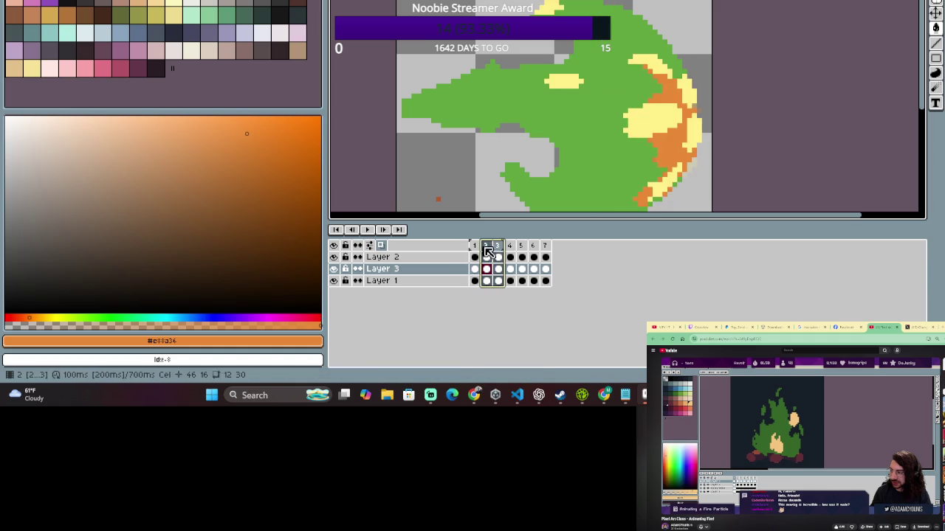
left_click(502, 249)
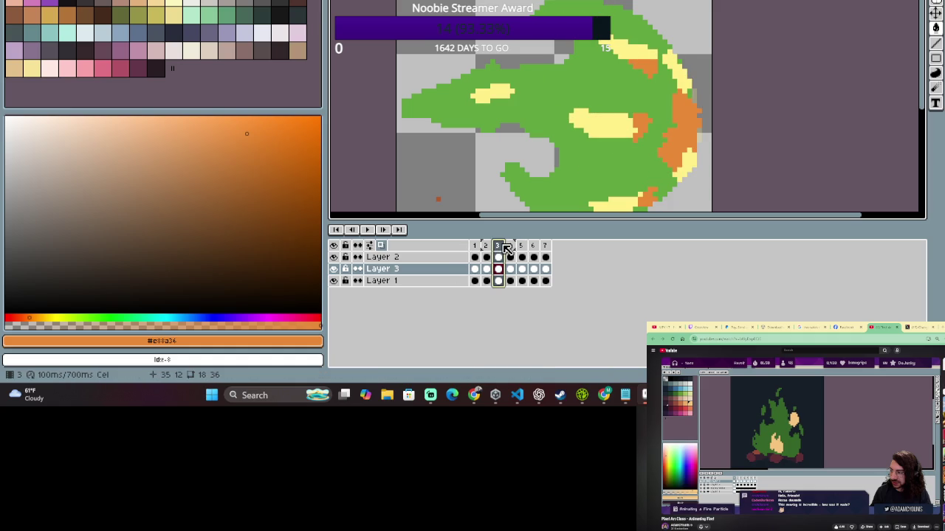
left_click_drag(504, 246, 493, 247)
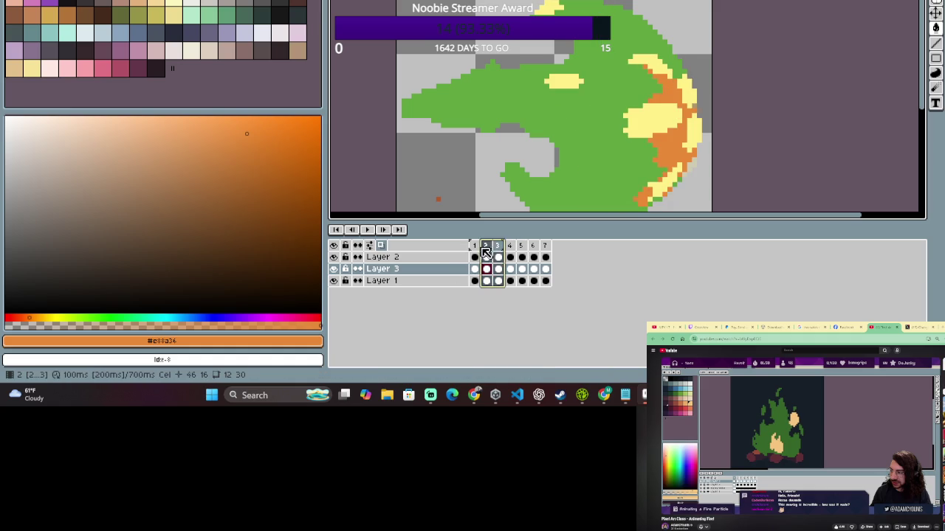
left_click(499, 248)
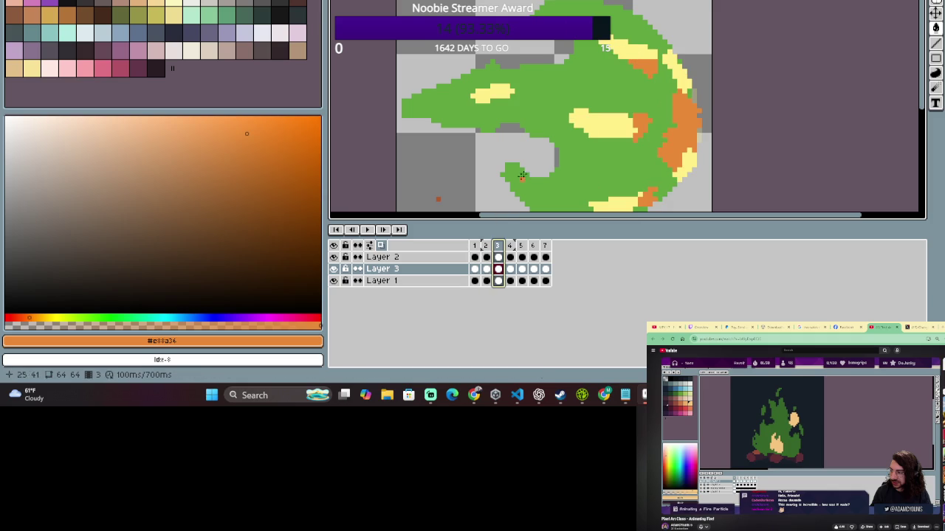
left_click(659, 118, "alt")
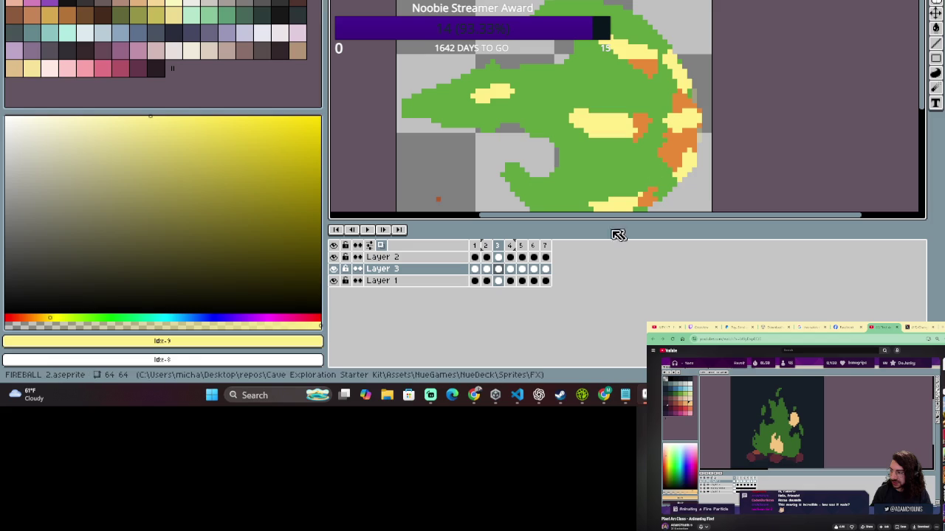
left_click(512, 270)
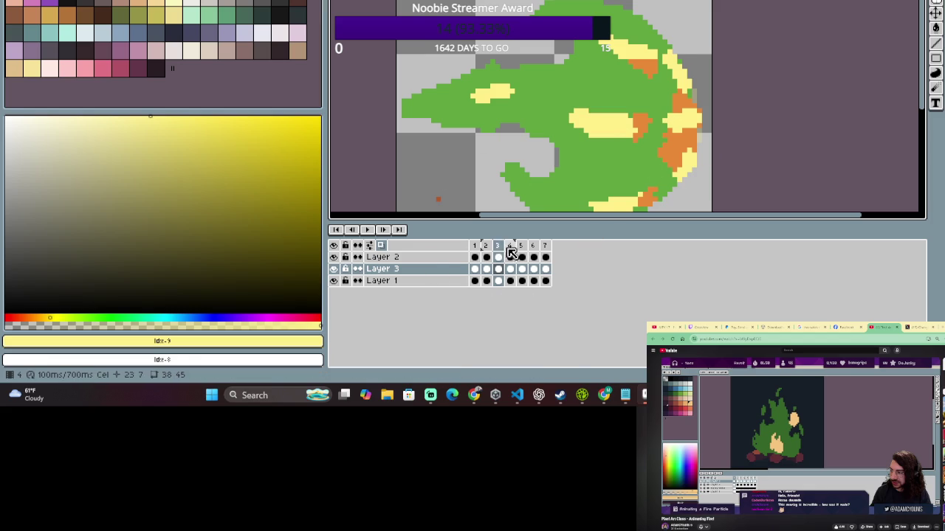
left_click(499, 249)
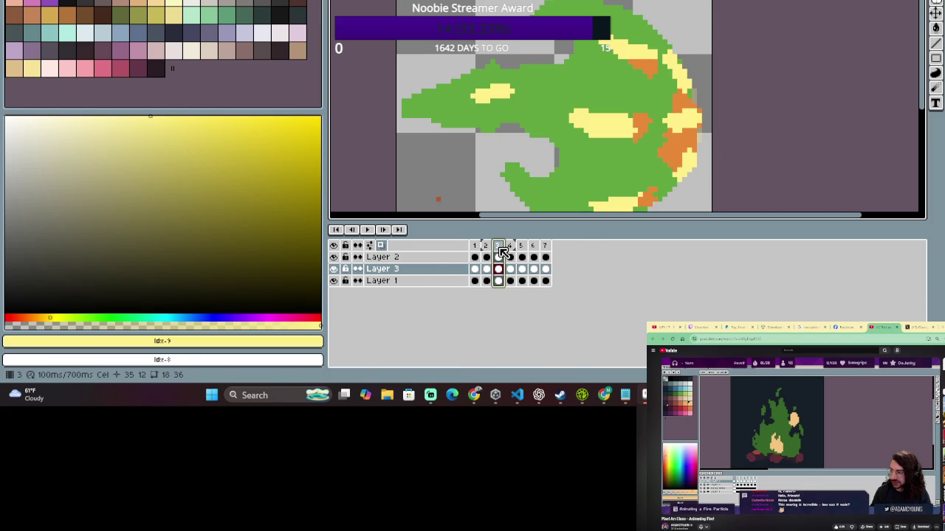
left_click_drag(666, 122, 598, 78)
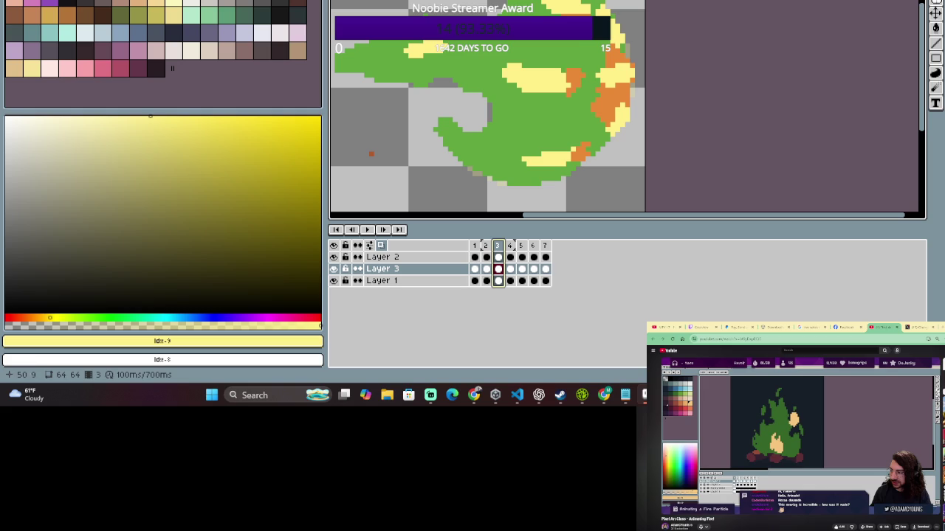
On frame 1, add a yellow stroke along the flame's lower-right edge.
left_click(486, 245)
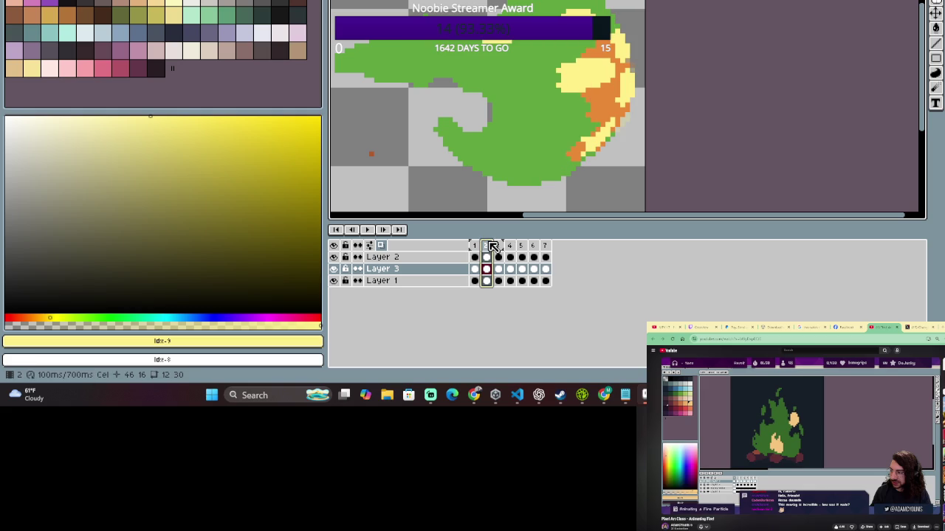
left_click(474, 246)
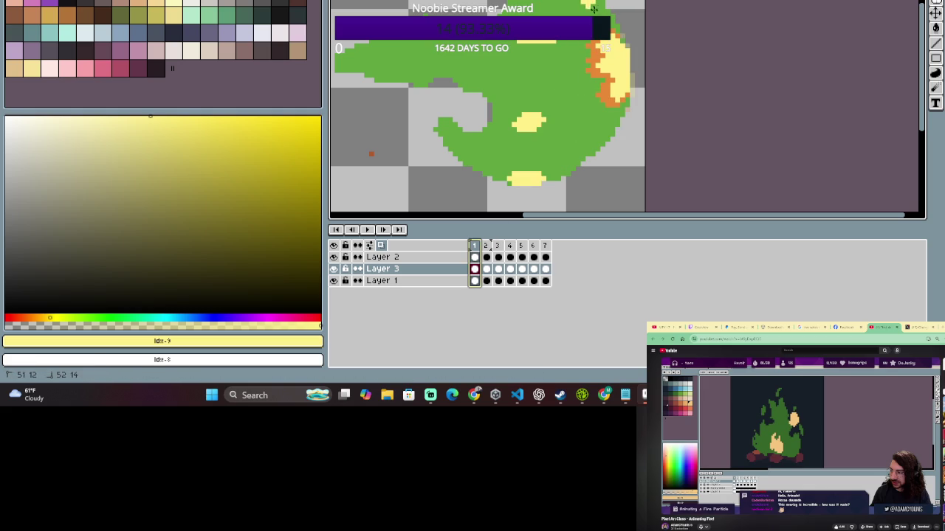
key("Escape")
left_click_drag(583, 153, 610, 130)
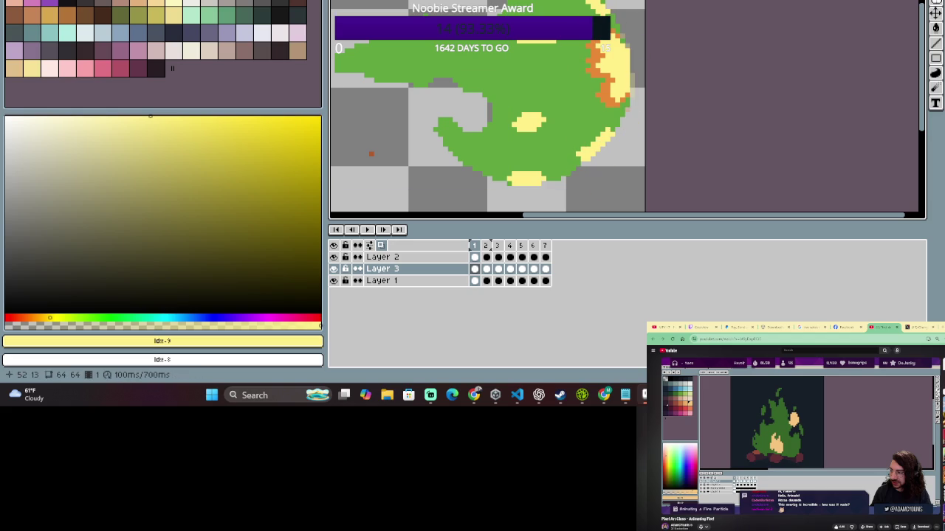
key("b")
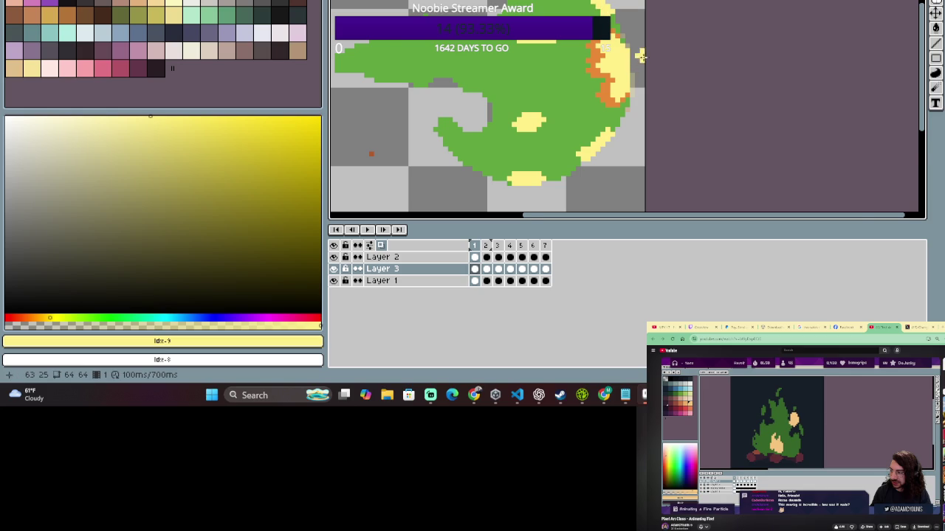
left_click_drag(604, 139, 610, 121)
key("e")
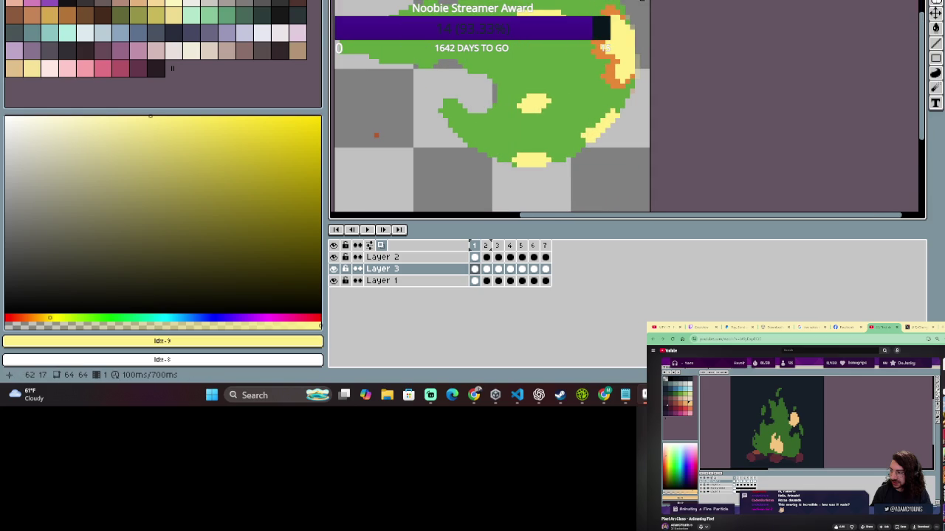
Compare frames 1 and 2, then select Layer 2's cel on frame 2 for editing.
scroll(576, 45, "down", 2)
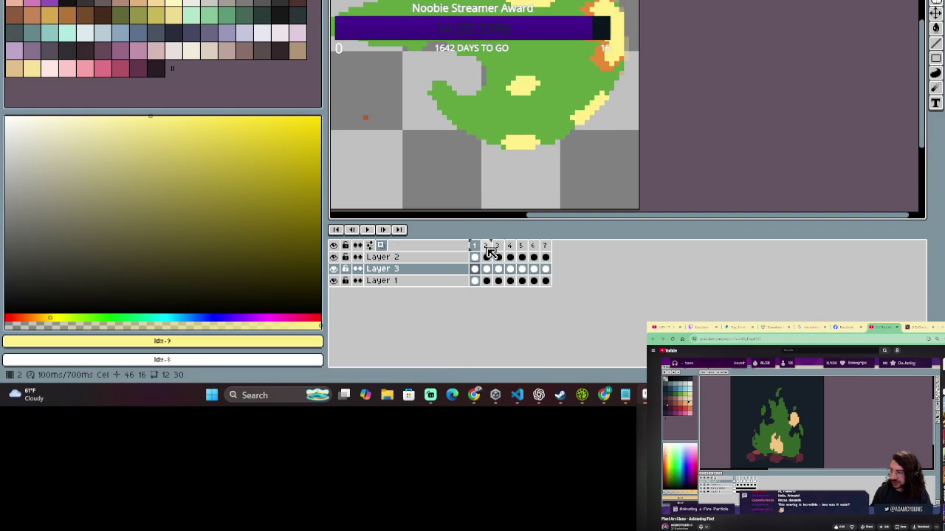
left_click(485, 246)
scroll(533, 147, "down", 1)
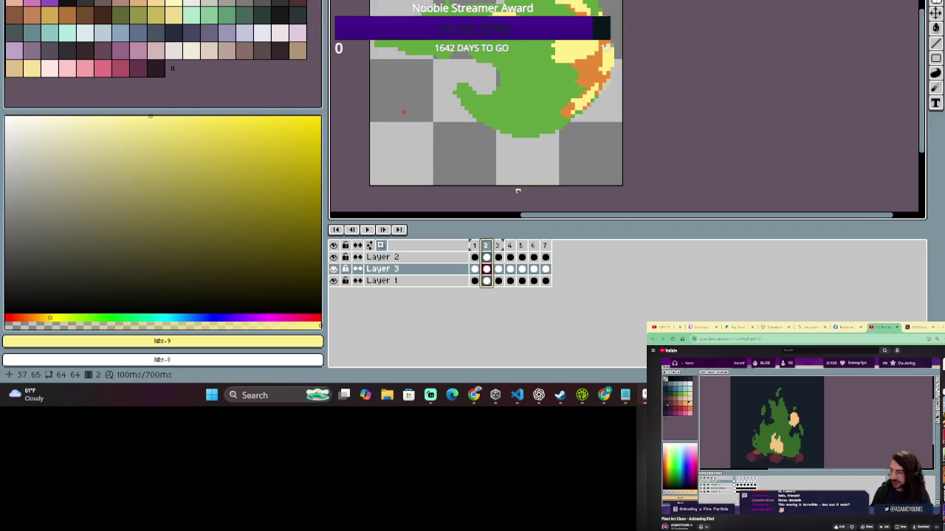
left_click(474, 246)
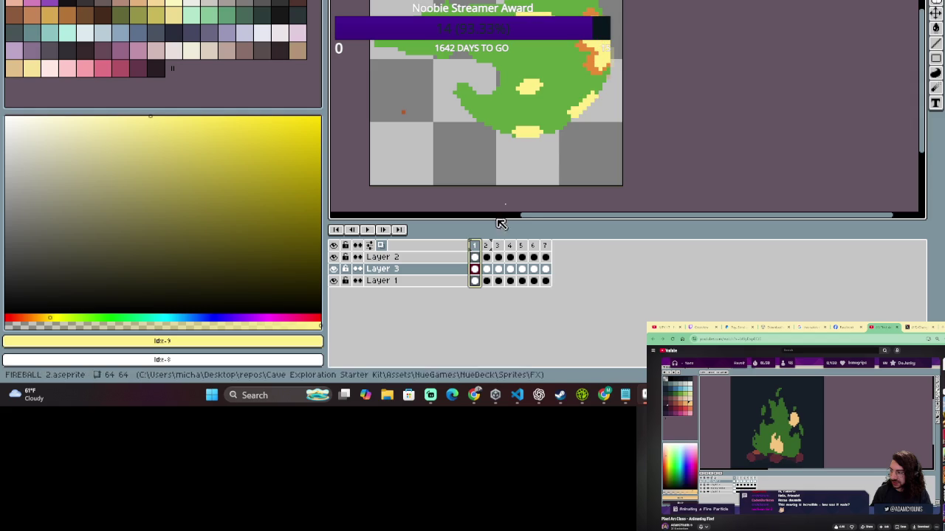
left_click(486, 246)
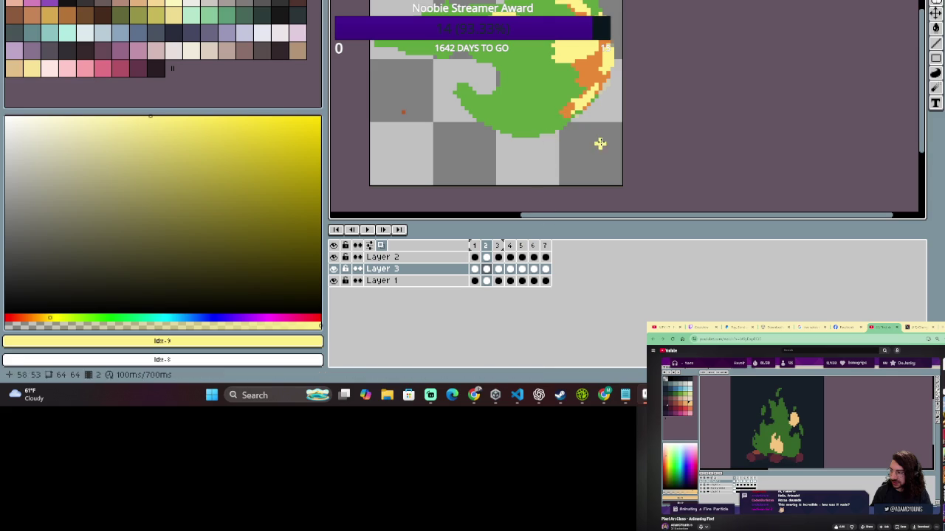
left_click(475, 245)
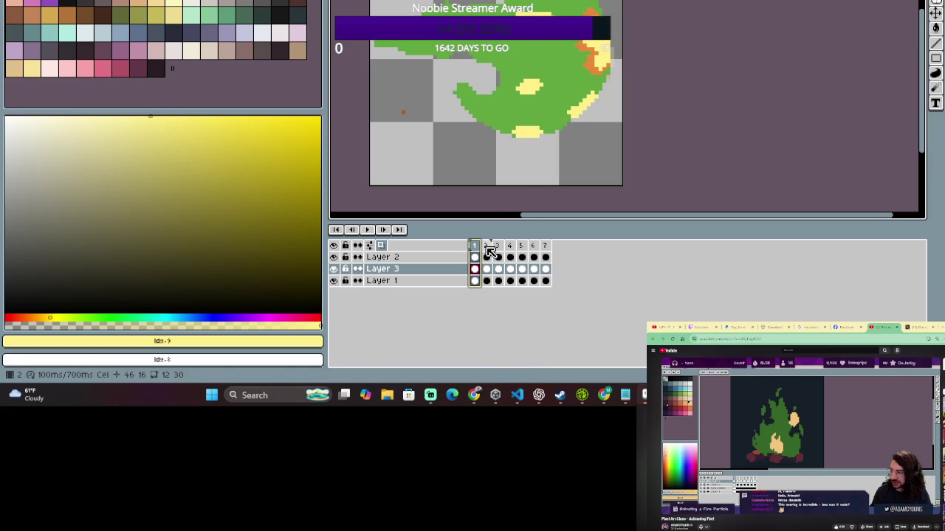
left_click(486, 247)
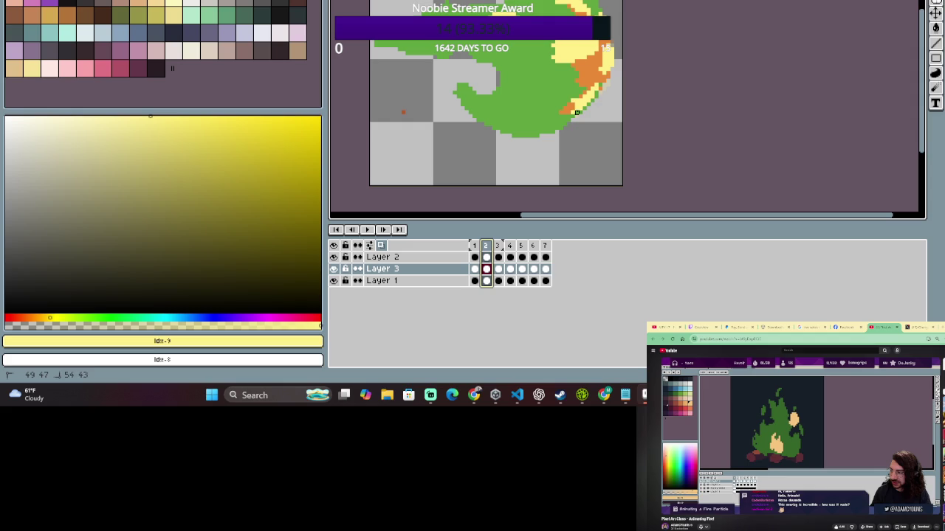
left_click(486, 258)
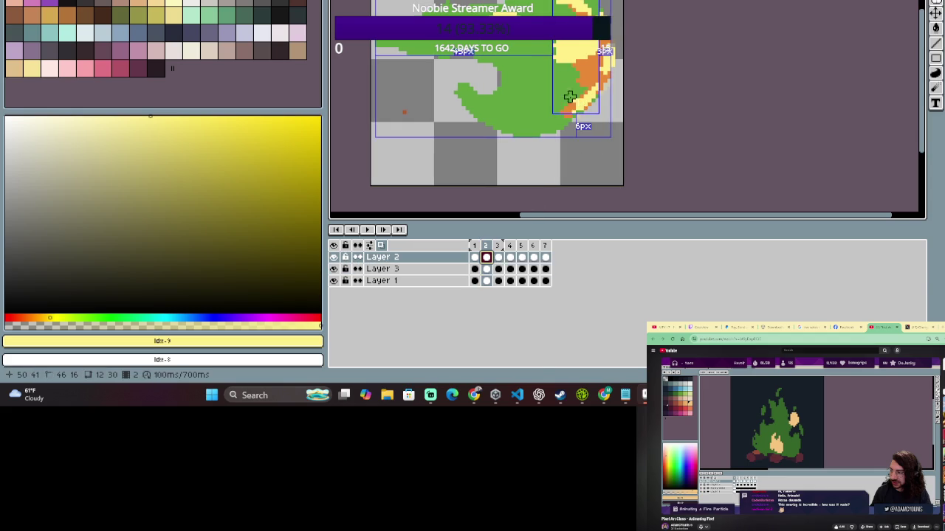
Paint orange pixels along frame 2's right flame edge, checking against frame 1.
mouse_move(573, 111)
left_mouse_down()
mouse_move(599, 90)
mouse_move(580, 109)
left_mouse_up()
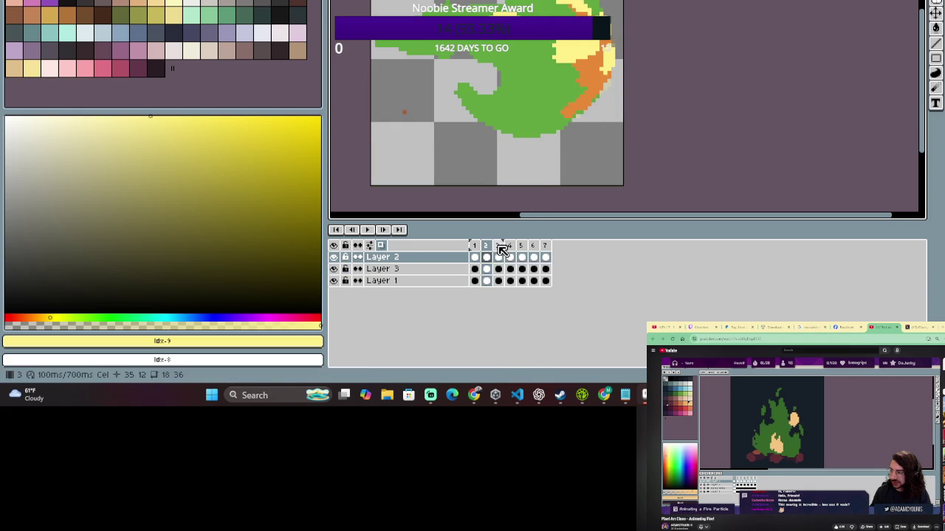
left_click_drag(580, 109, 564, 118)
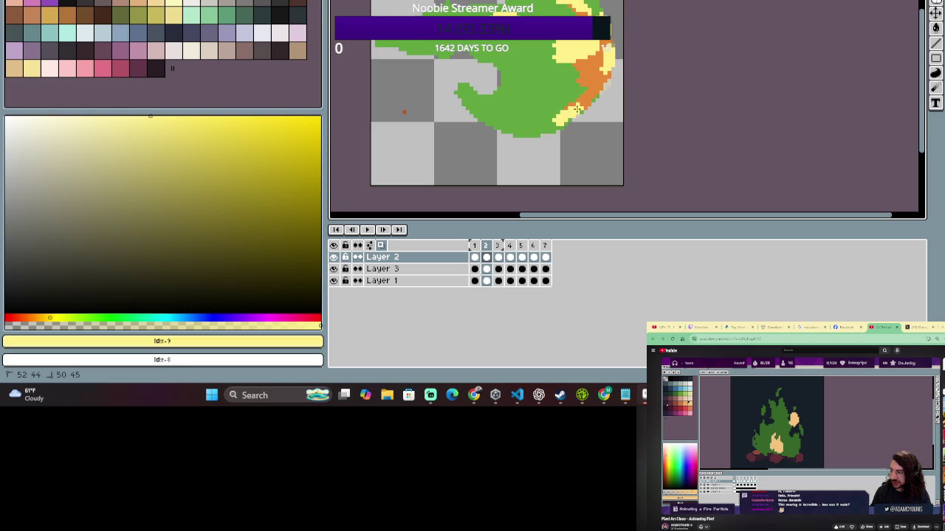
left_click(474, 245)
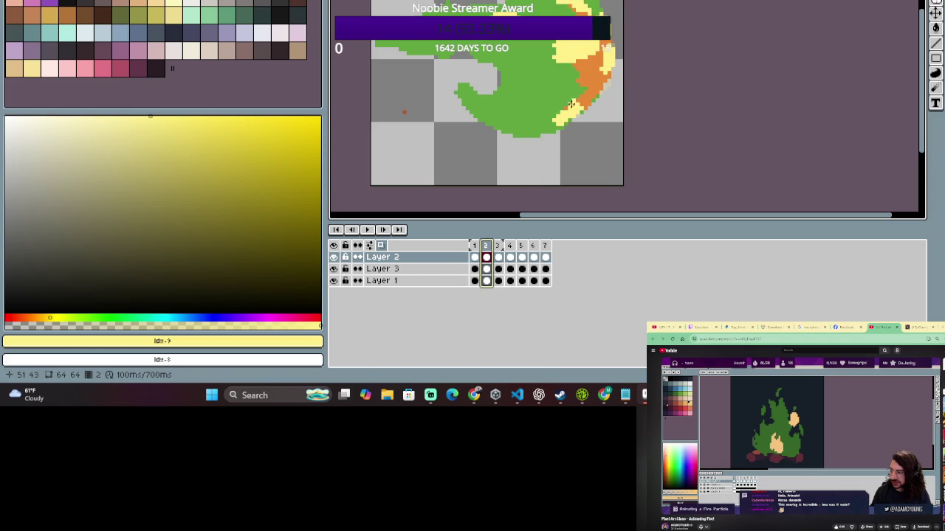
Select the yellow flame tip, move it down-left, rotate it slightly and commit.
left_click_drag(534, 89, 601, 148)
left_click_drag(565, 122, 558, 139)
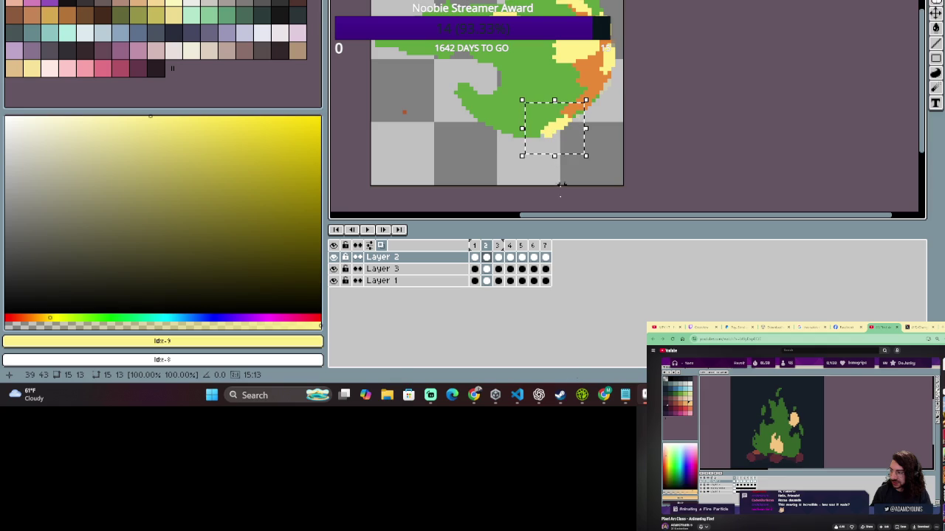
left_click_drag(595, 92, 607, 103)
left_click_drag(572, 129, 576, 134)
left_click(486, 257)
Compare frames 1 and 2, then deselect and return to the Pencil on frame 2.
key("Left")
key("Right")
key("Left")
key("Right")
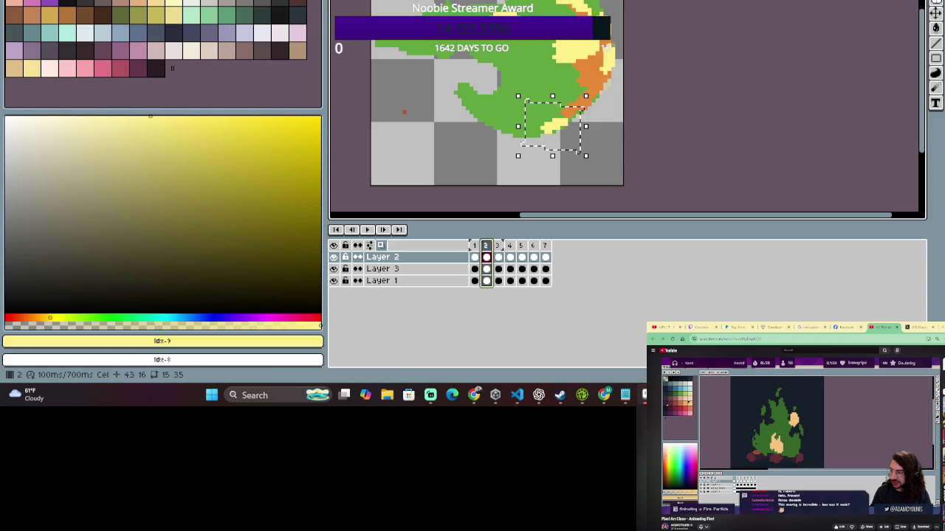
key("Left")
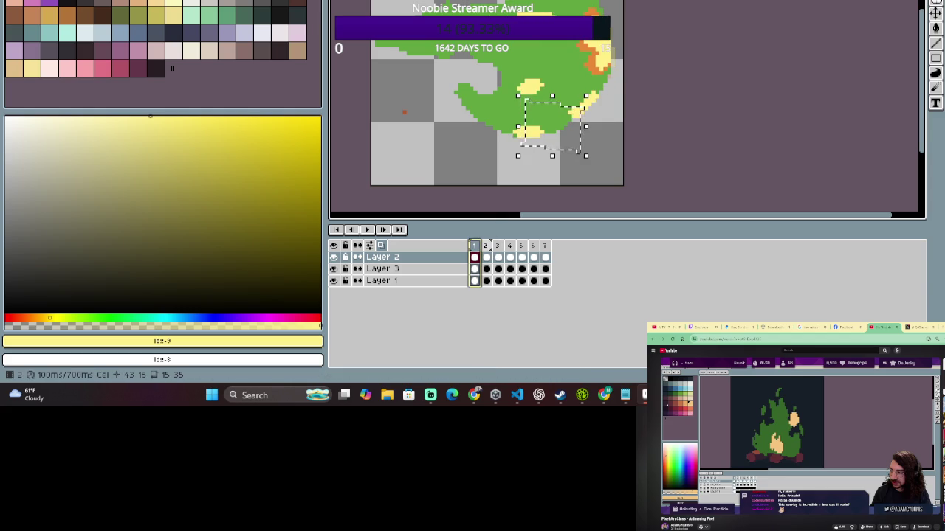
left_click(487, 245)
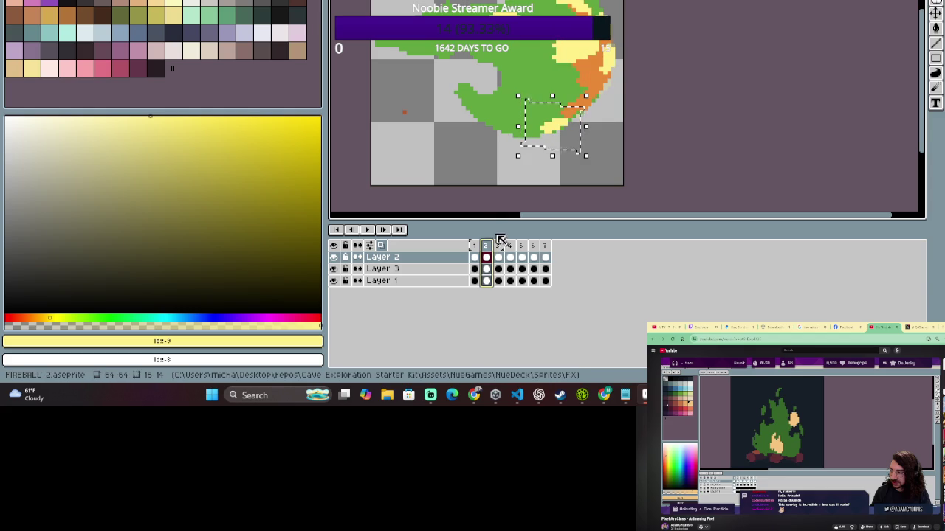
key("ctrl+d")
key("b")
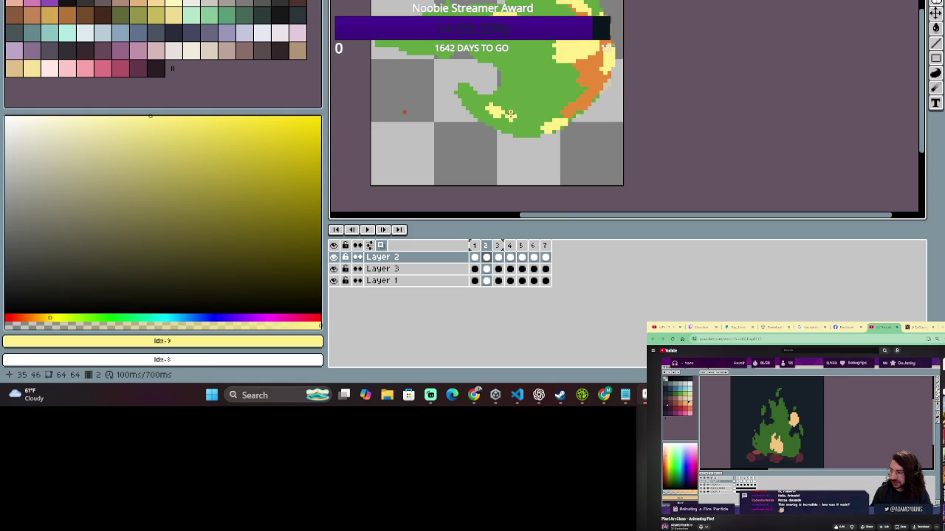
Erase and redraw a yellow highlight higher up on frame 2.
left_click(477, 245)
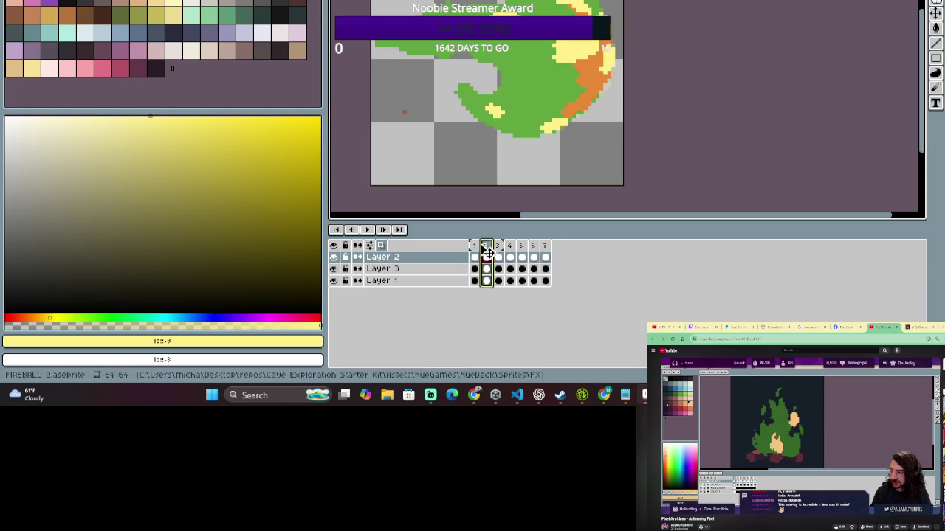
left_click(490, 247)
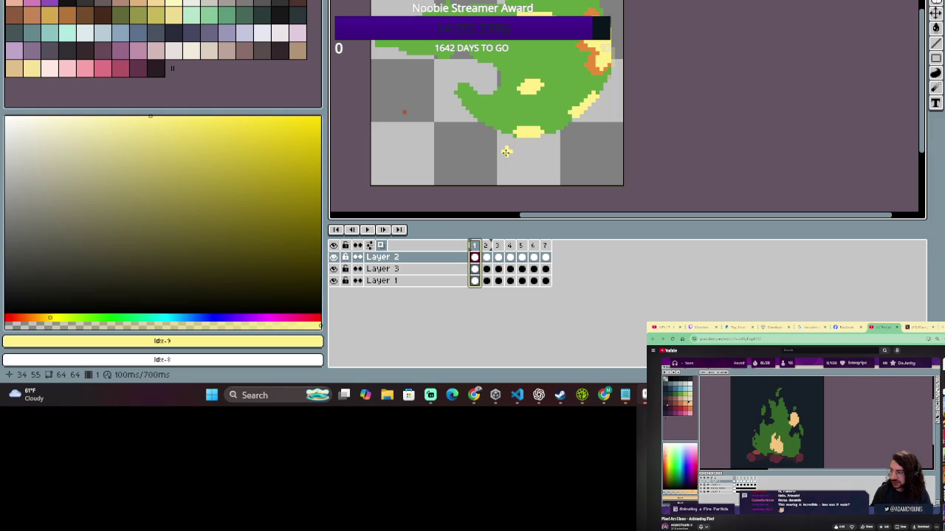
left_click(485, 246)
key("e")
mouse_move(501, 122)
left_mouse_down()
mouse_move(491, 110)
mouse_move(507, 96)
left_mouse_up()
key("b")
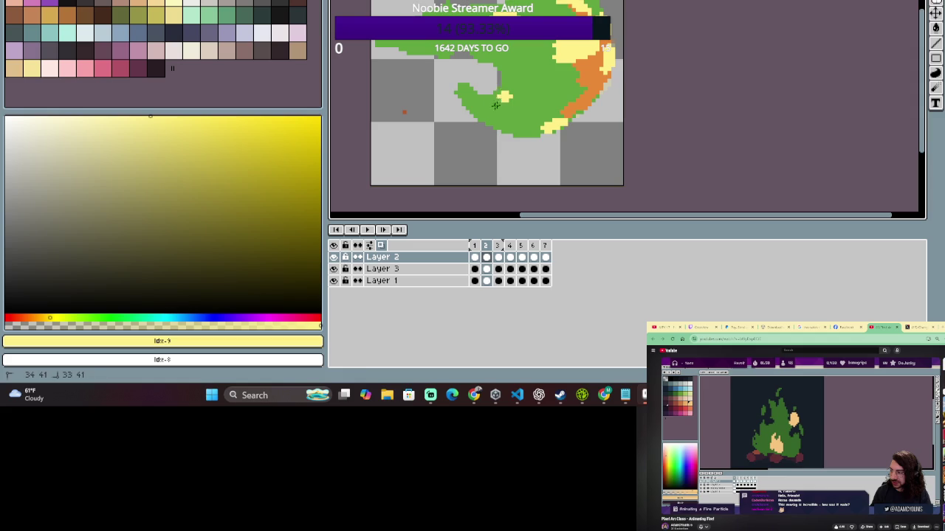
Flip between frames 1 and 2 to check the highlight change.
left_click(474, 246)
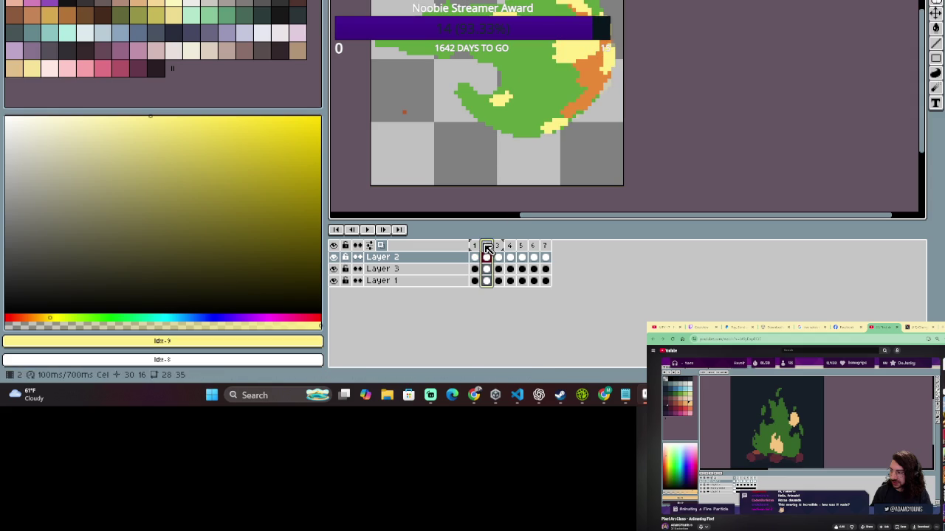
left_click(487, 246)
left_click(476, 246)
left_click(478, 247)
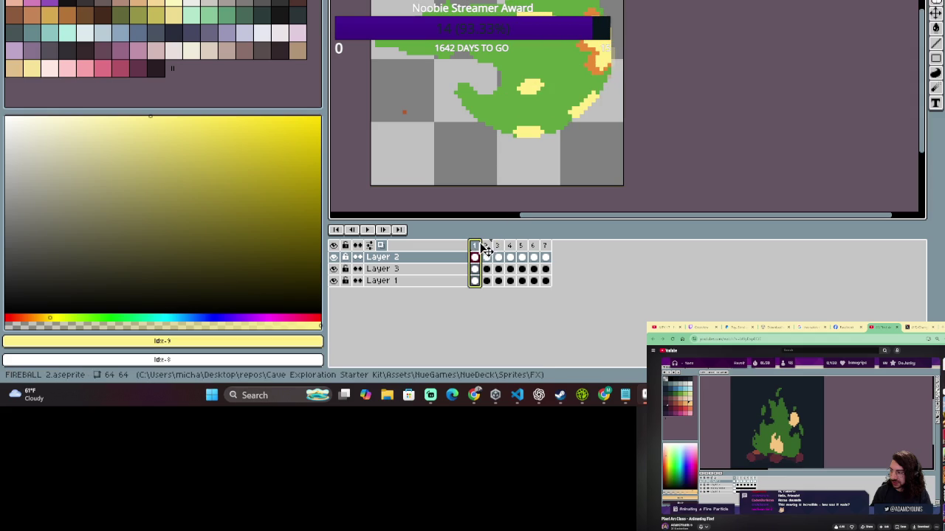
left_click(486, 246)
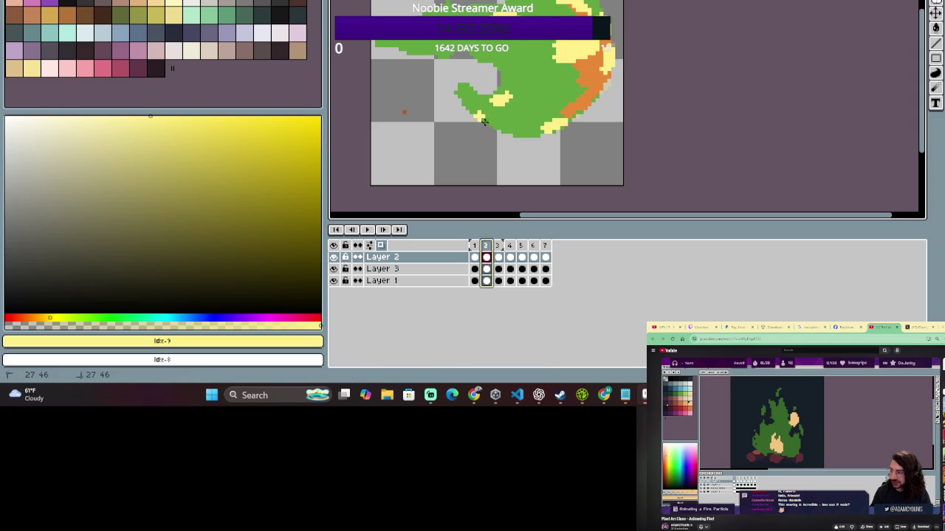
left_click(479, 247)
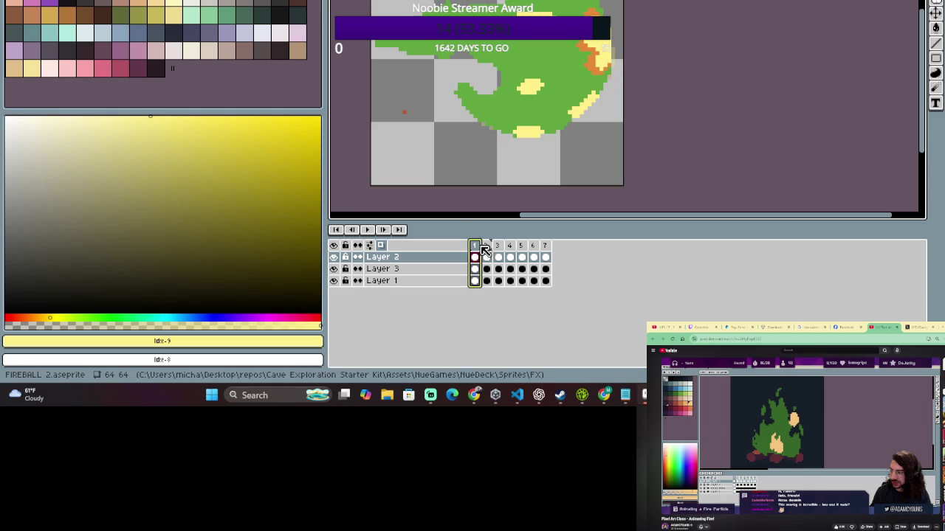
left_click(487, 246)
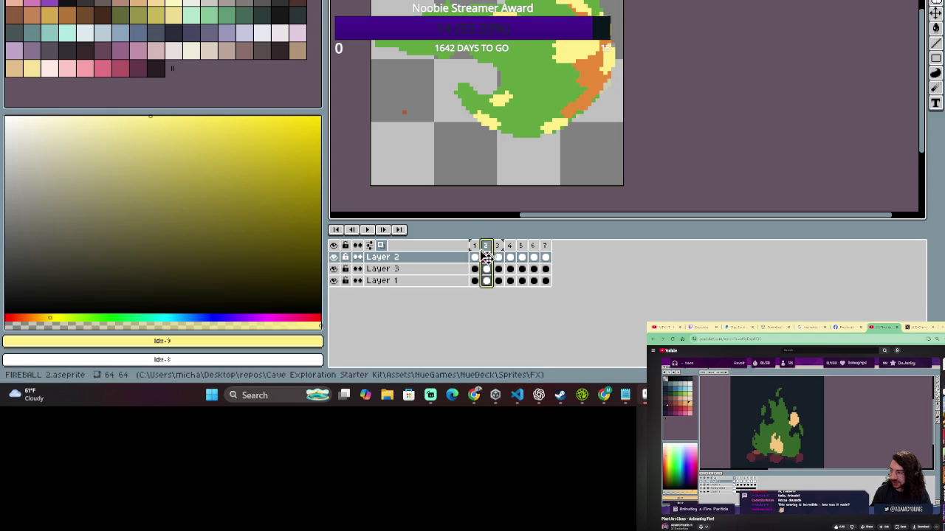
Paint yellow highlight pixels on frame 3 and compare it with frame 2.
left_click(499, 249)
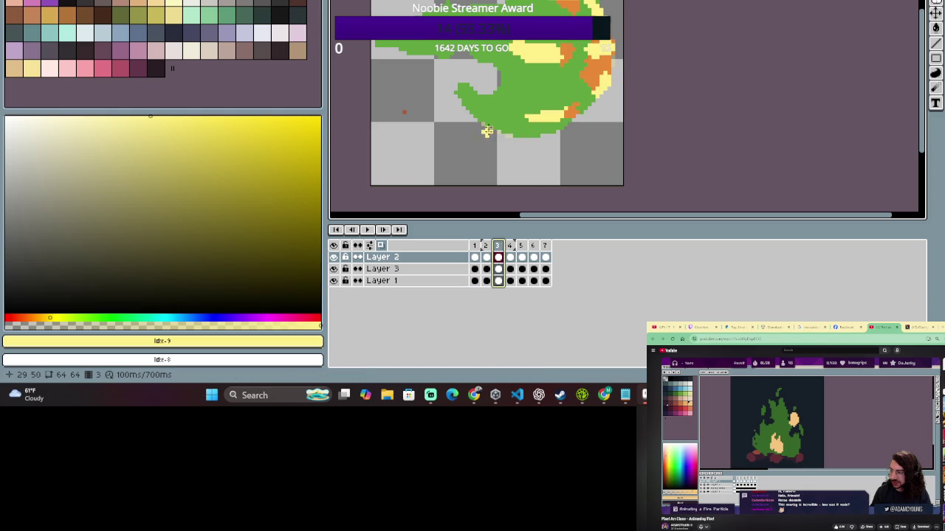
left_click_drag(457, 89, 459, 87)
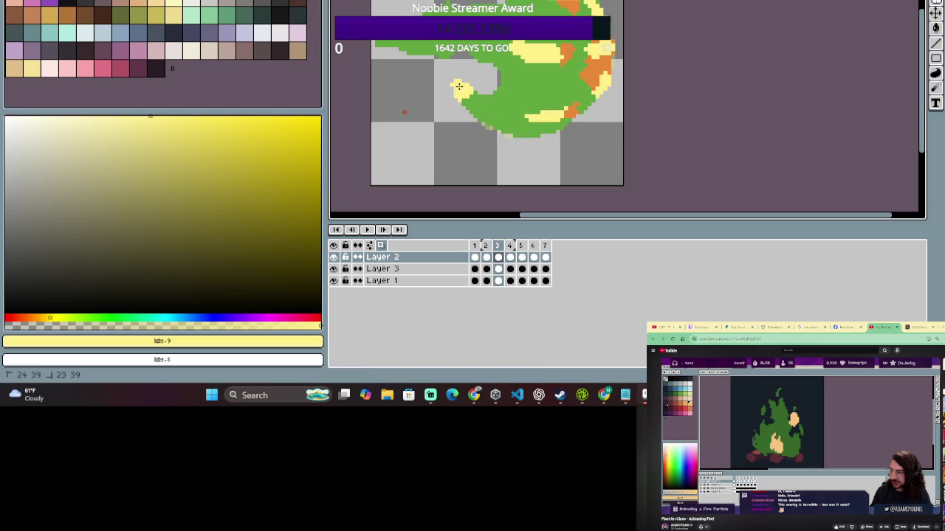
left_click(486, 246)
left_click(499, 250)
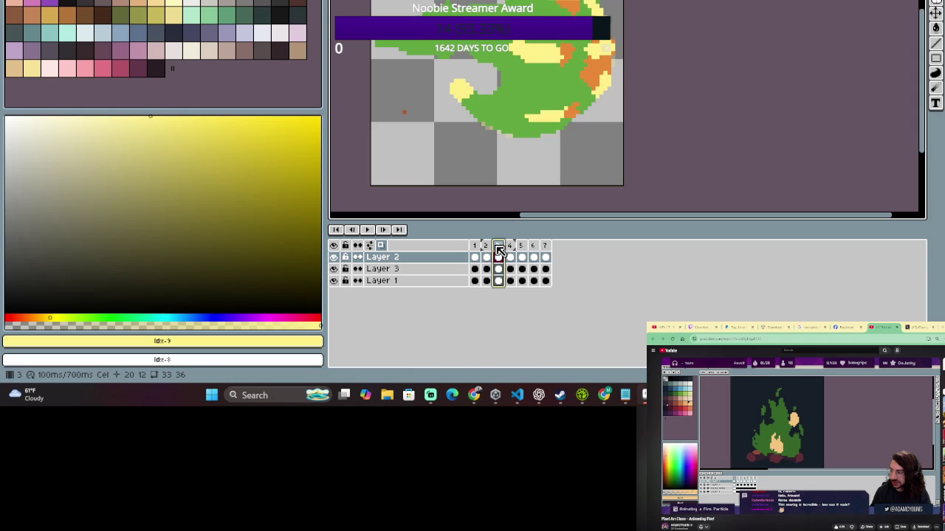
left_click(485, 247)
key("comma")
left_click(502, 250)
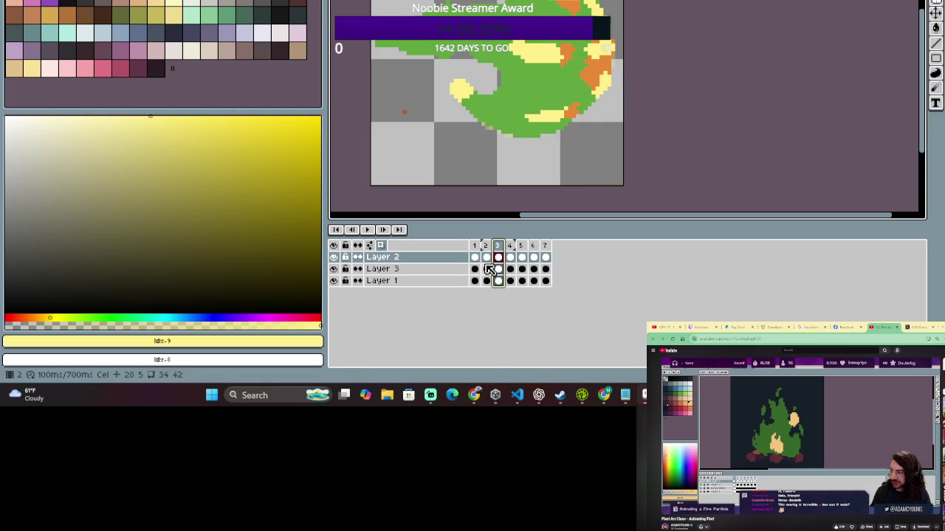
left_click(488, 249)
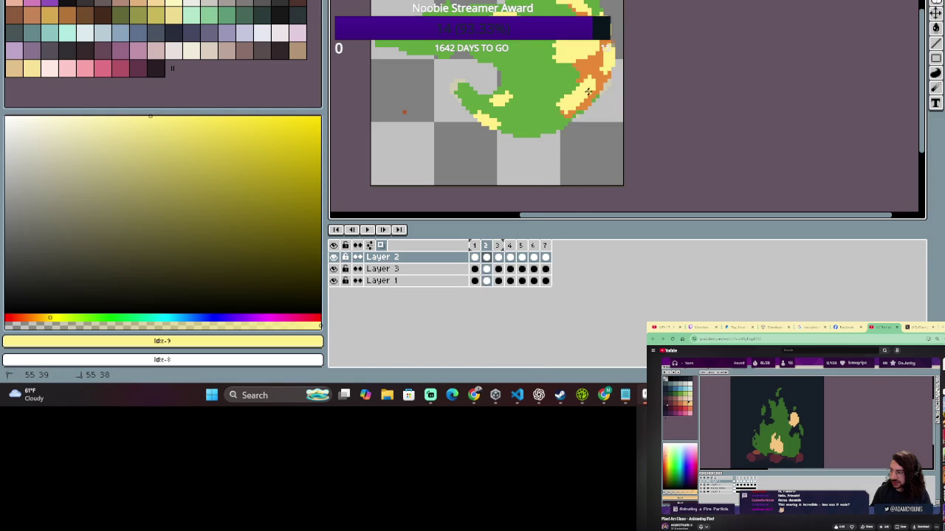
Review frames 1–3 again, then start moving the Layer 2 flame artwork.
left_click(489, 248)
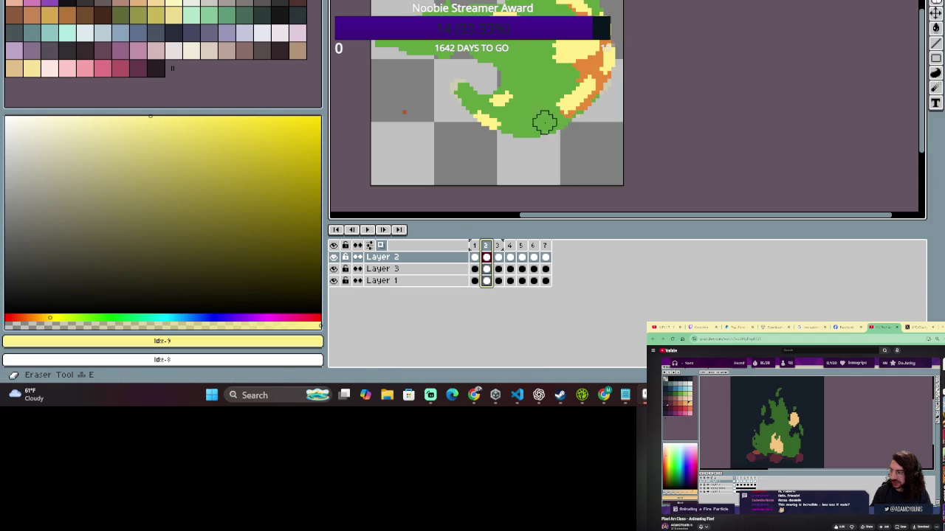
key("Right")
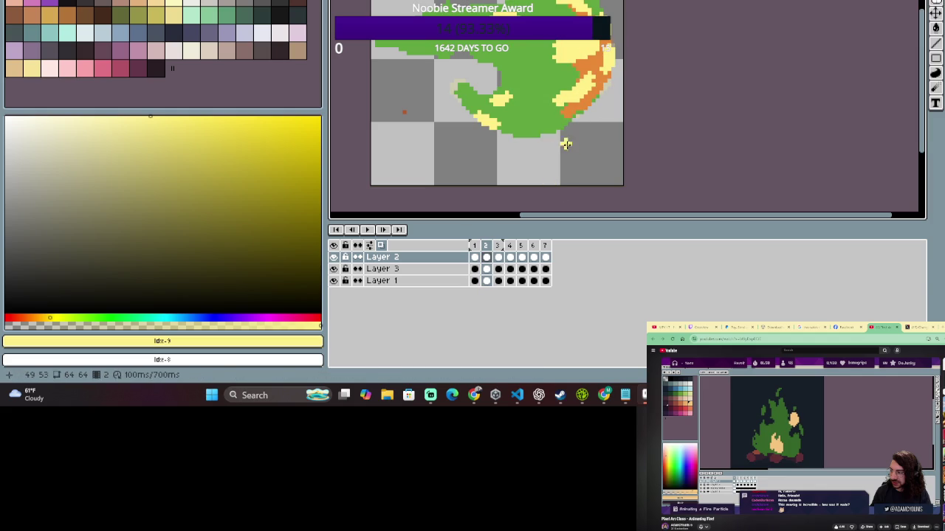
left_click(478, 248)
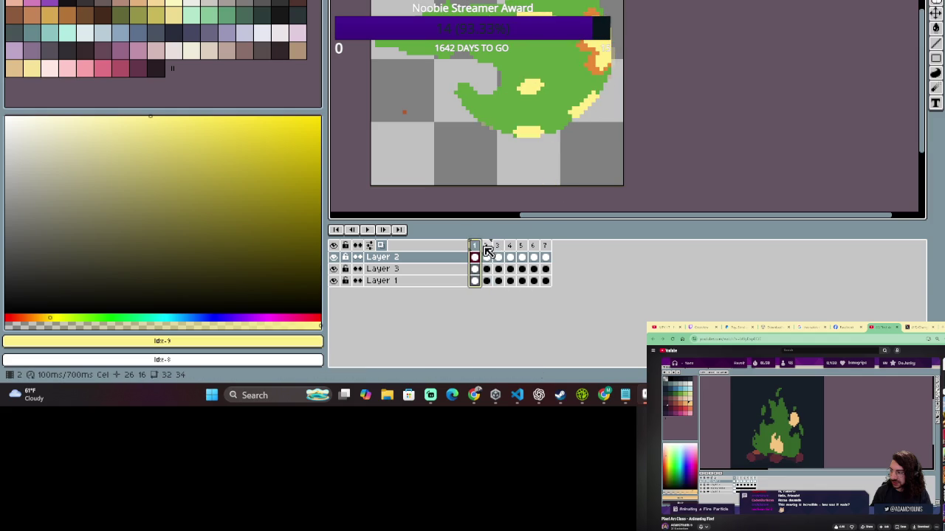
left_click(479, 251)
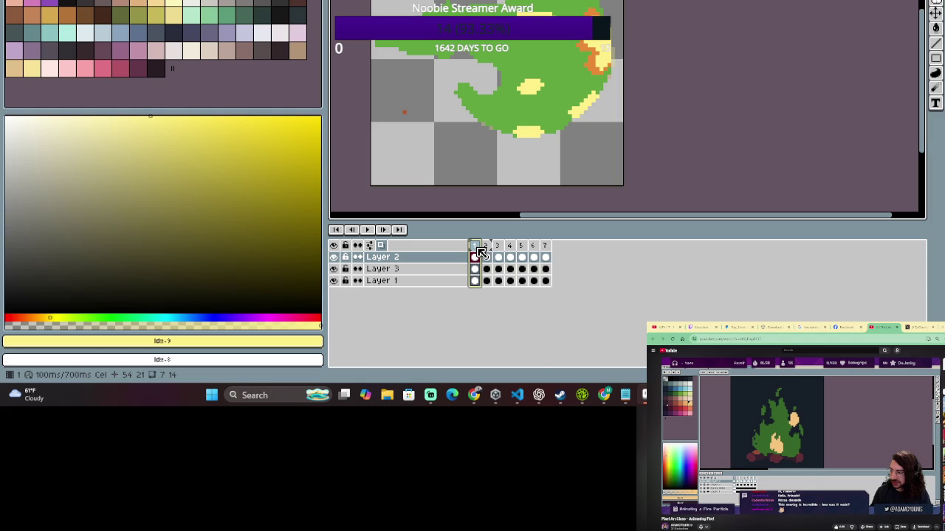
left_click(489, 252)
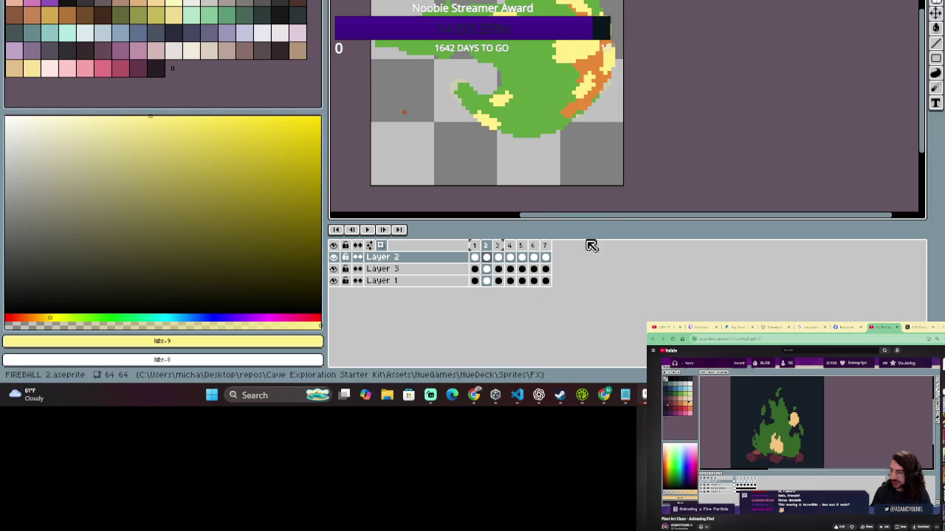
key("b")
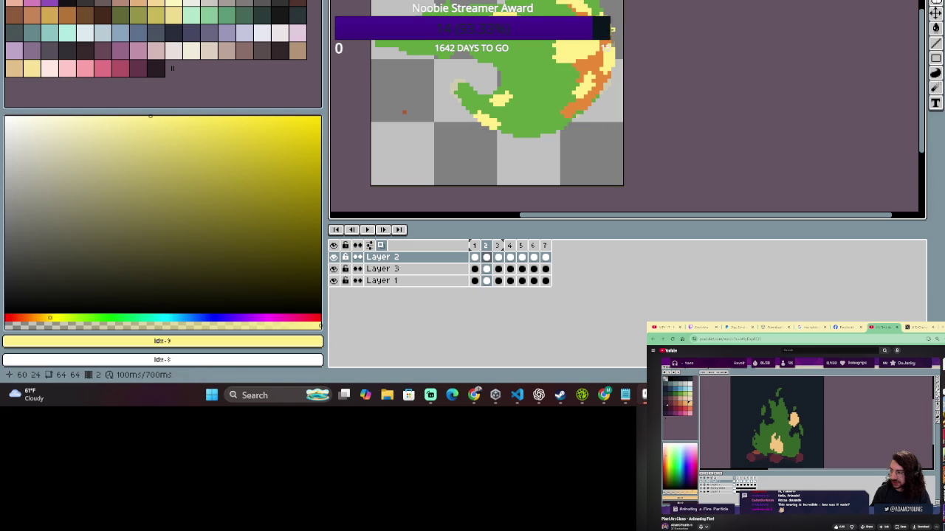
key("ctrl")
left_click(607, 62)
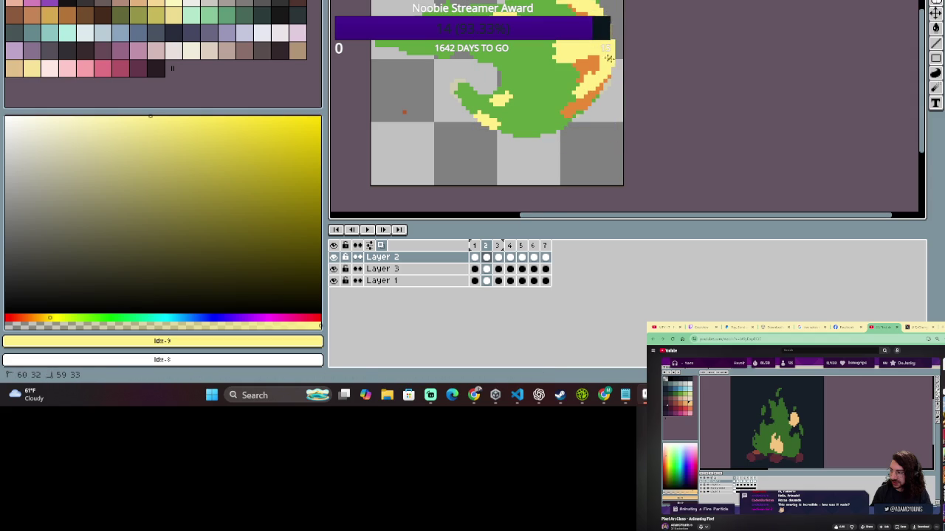
Paint yellow over the orange on frame 3's right flame edge, comparing with neighbouring frames.
left_click(476, 247)
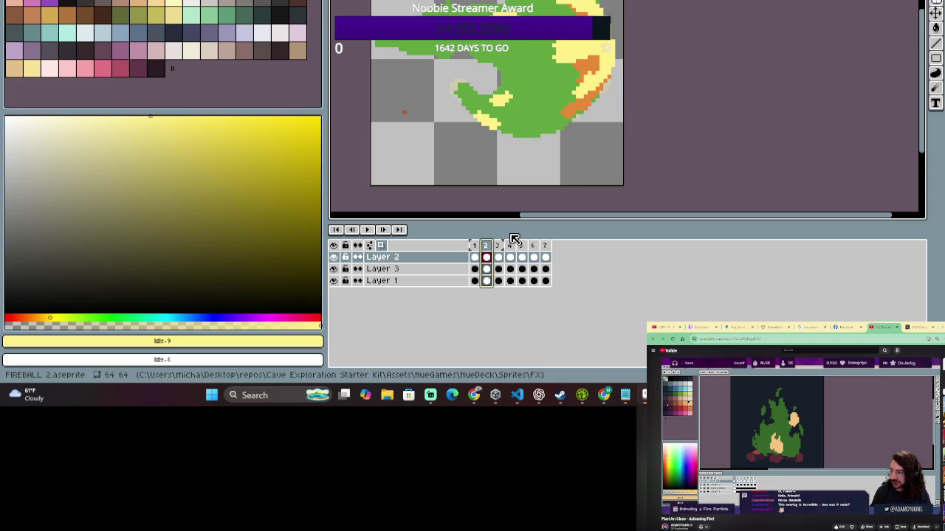
left_click(499, 250)
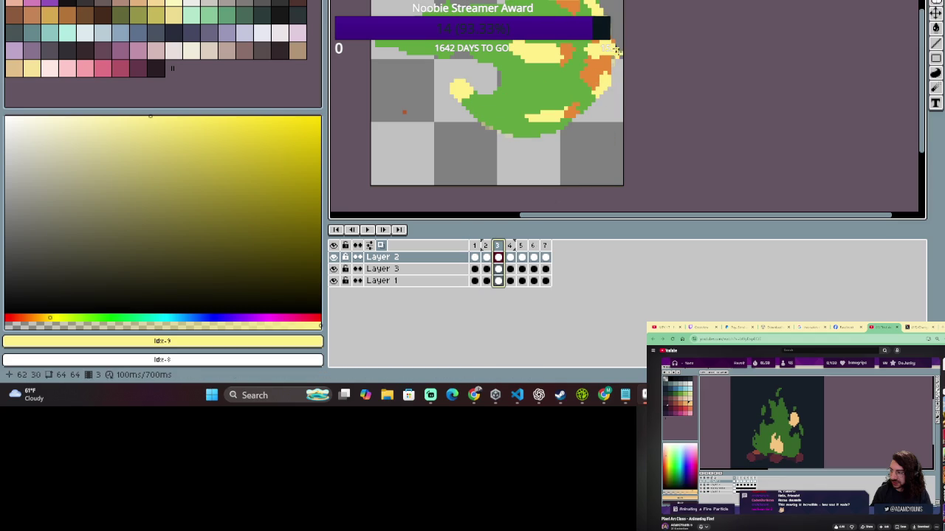
left_click(614, 85)
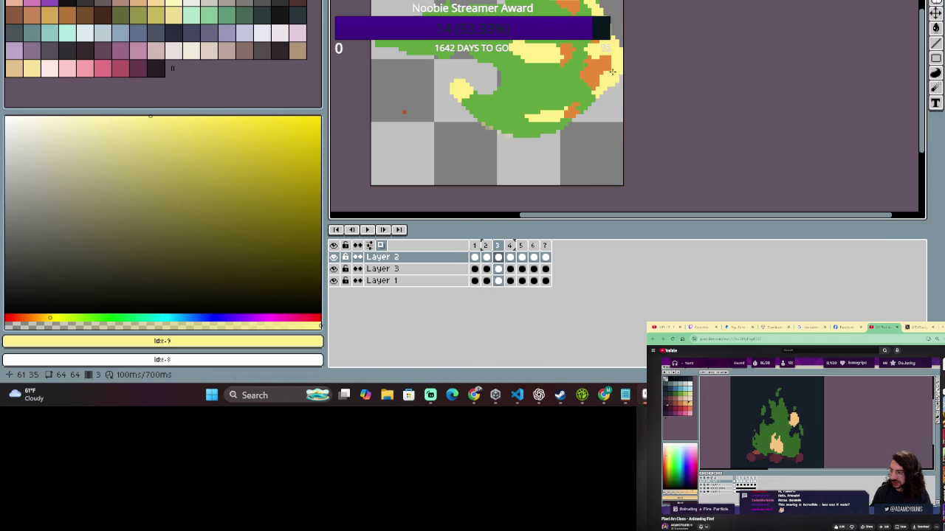
mouse_move(612, 71)
left_mouse_down()
mouse_move(611, 53)
mouse_move(618, 103)
mouse_move(595, 49)
mouse_move(595, 68)
left_mouse_up()
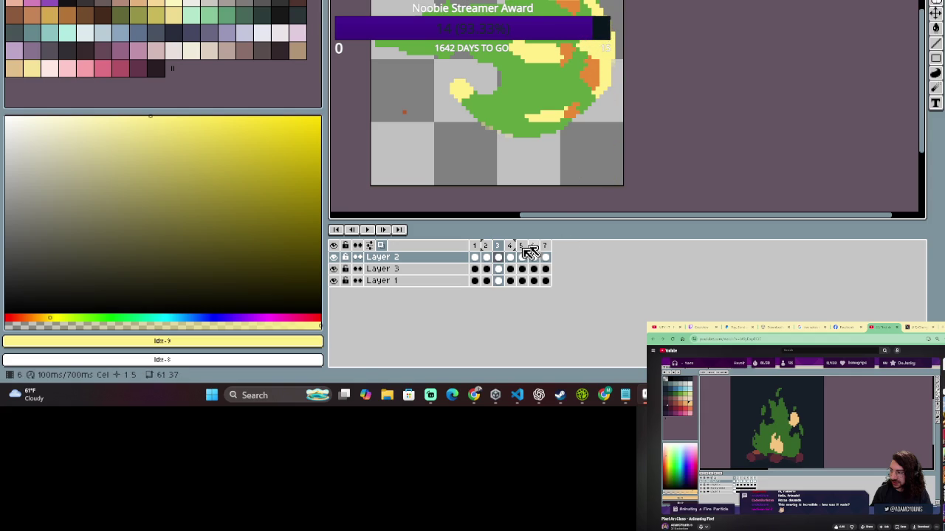
left_click(485, 246)
left_click(474, 246)
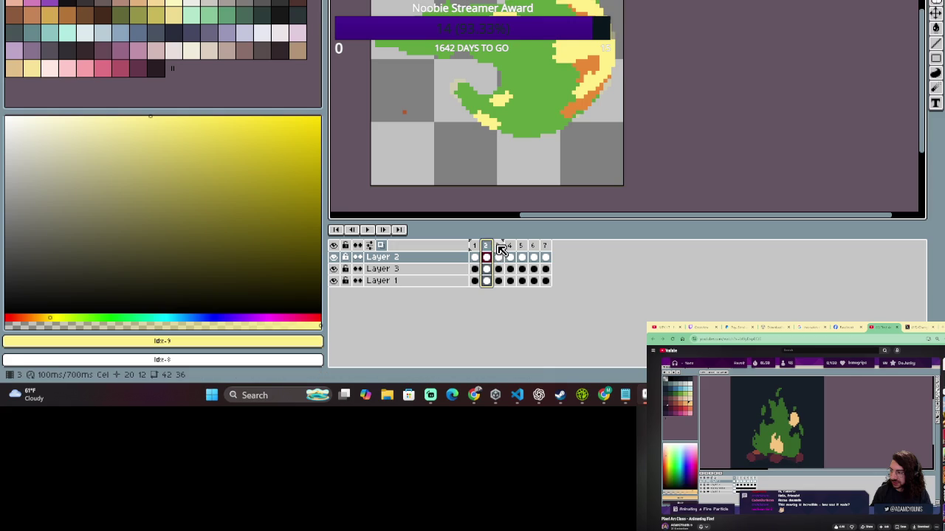
left_click(498, 246)
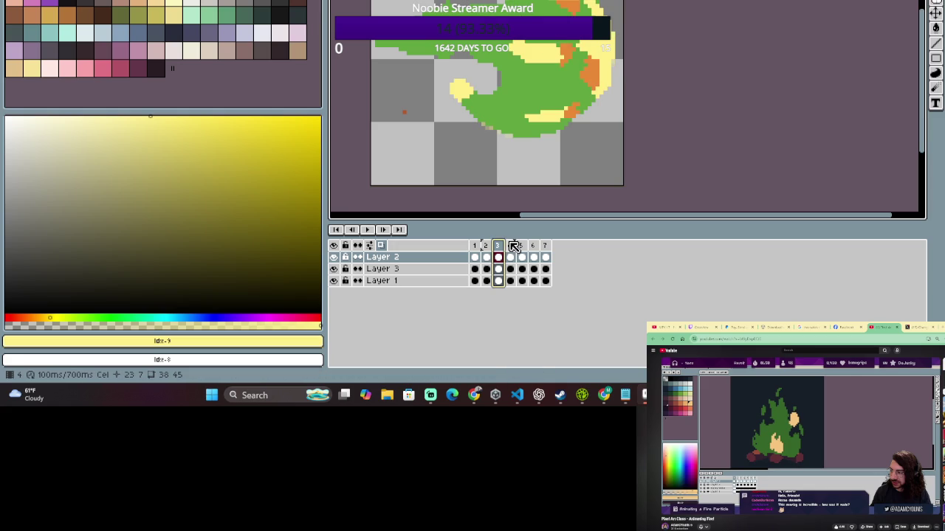
left_click(515, 246)
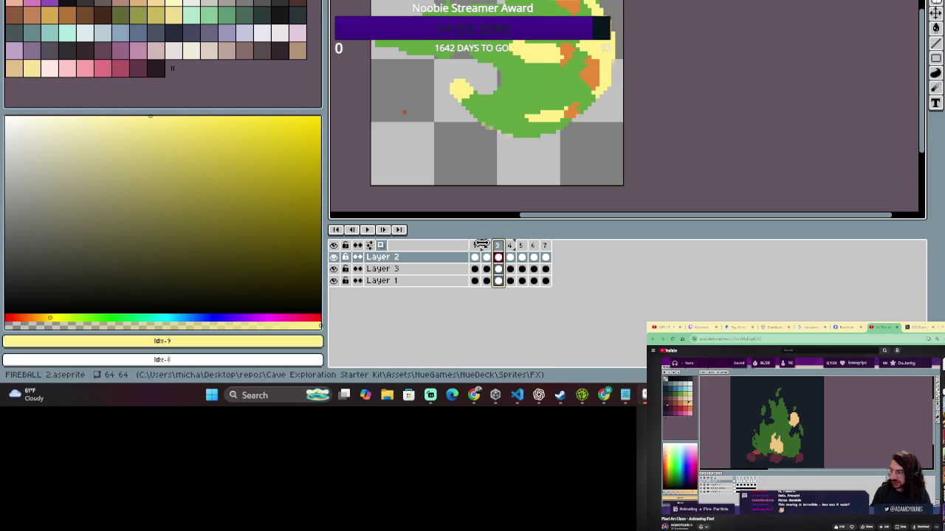
key("Left")
key("Right")
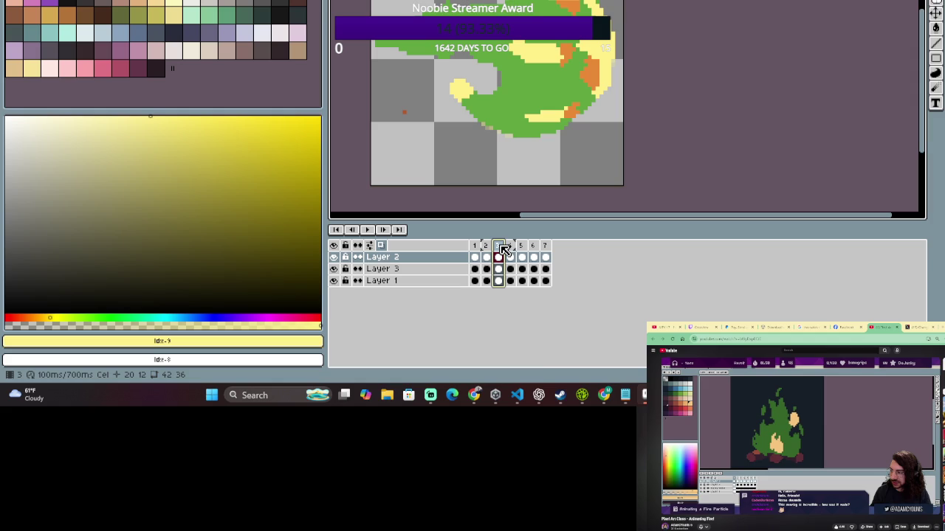
Widen the orange streak on frame 2's right flame side with the Pencil.
left_click(485, 246)
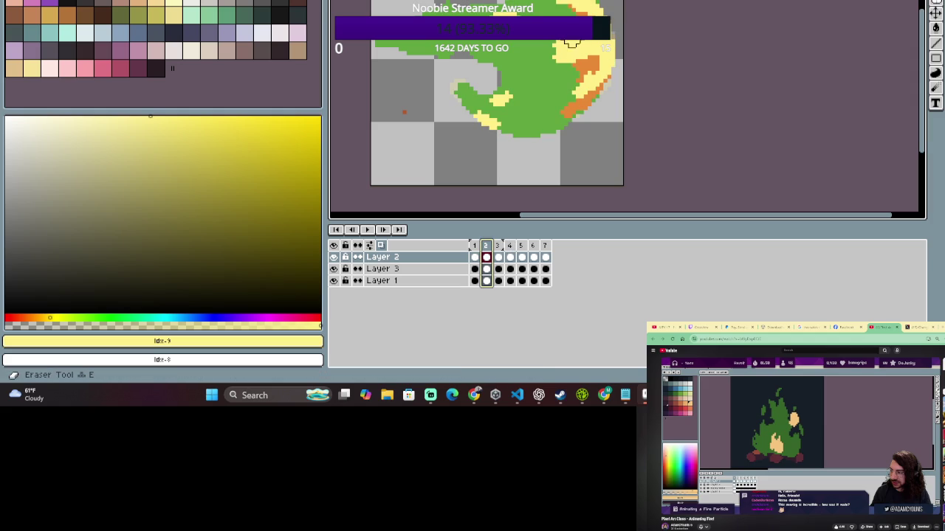
key("b")
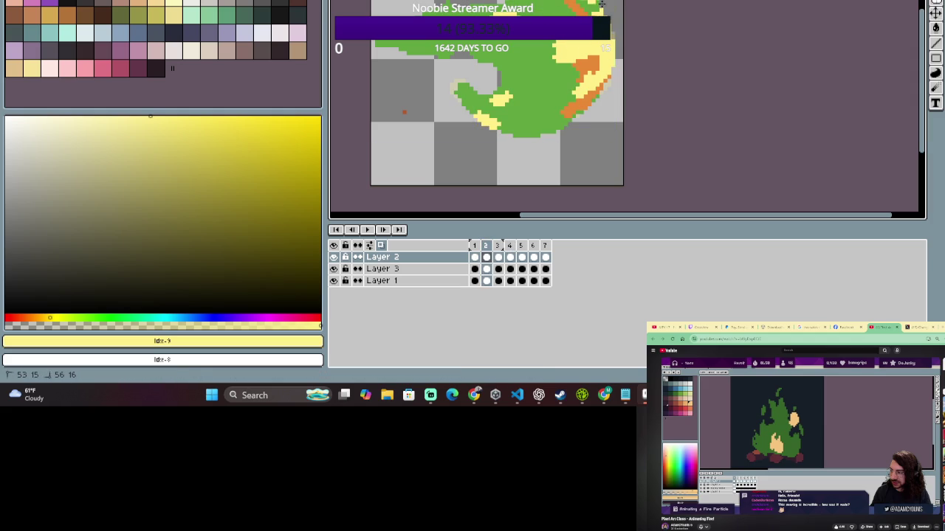
mouse_move(575, 107)
left_mouse_down()
mouse_move(586, 81)
mouse_move(604, 94)
mouse_move(593, 90)
left_mouse_up()
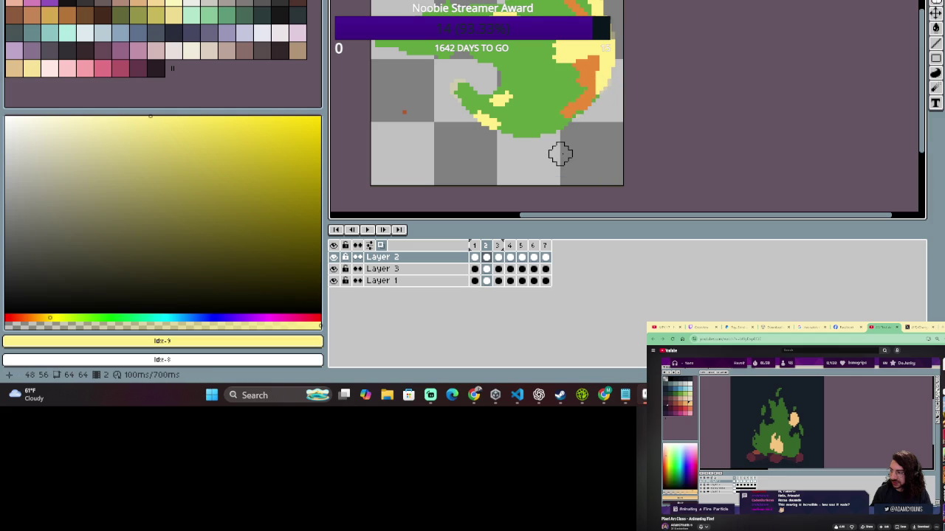
left_click(587, 13)
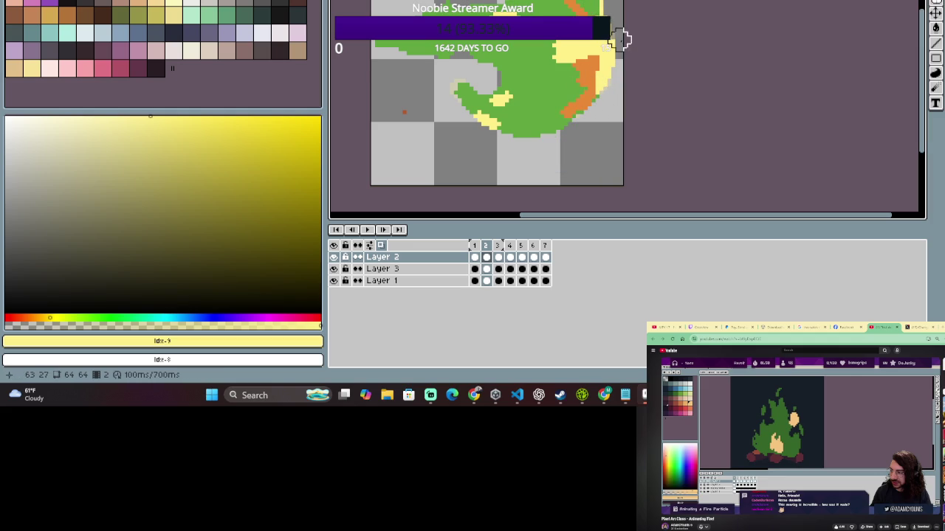
scroll(629, 103, "down", 1)
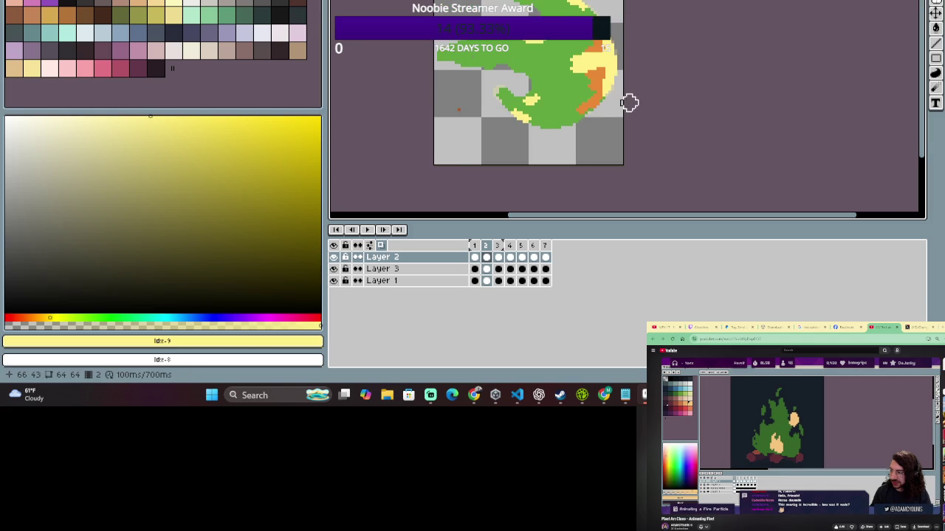
On Layer 3's frame 2, repaint some orange flame-edge pixels green.
scroll(624, 96, "up", 1)
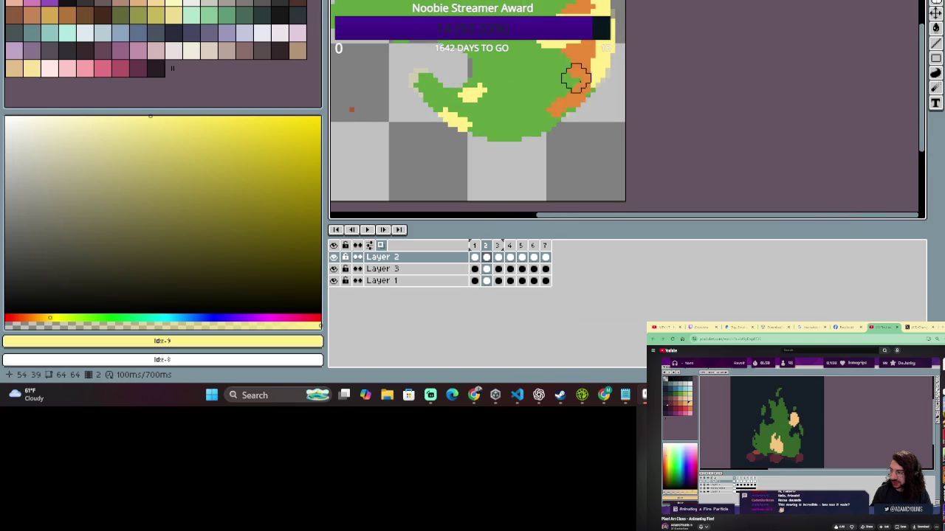
left_click(483, 256)
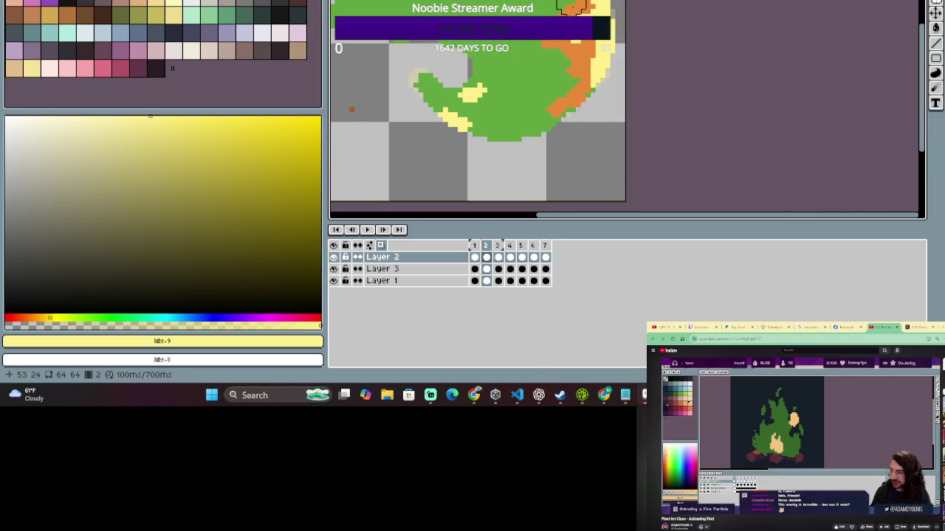
left_click(476, 250)
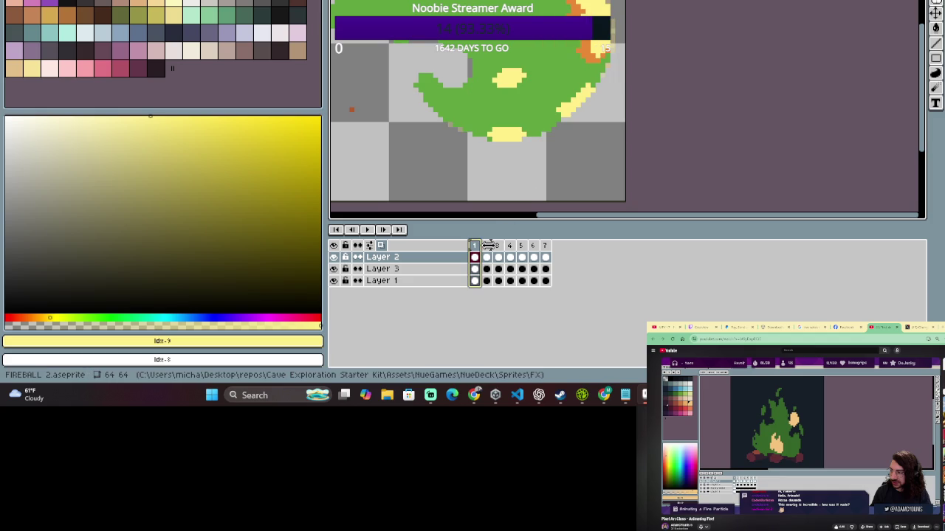
left_click(486, 255)
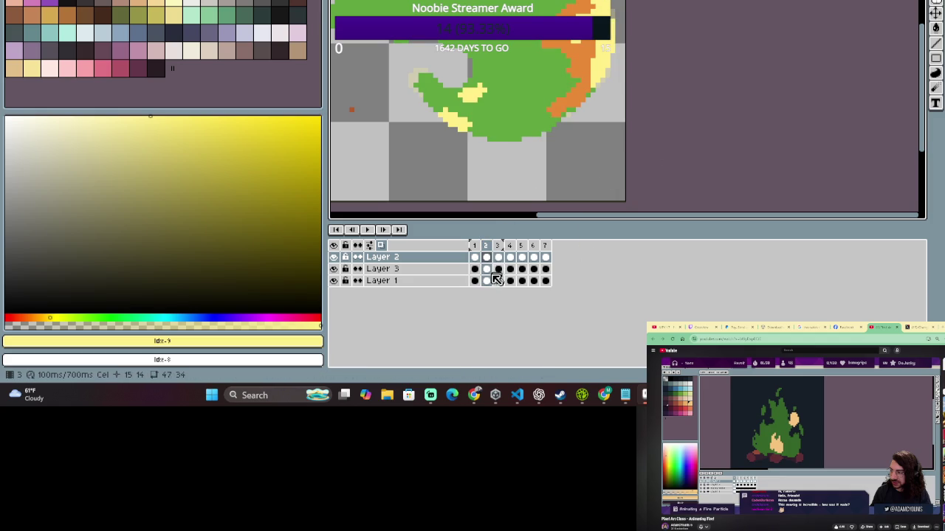
left_click(442, 269)
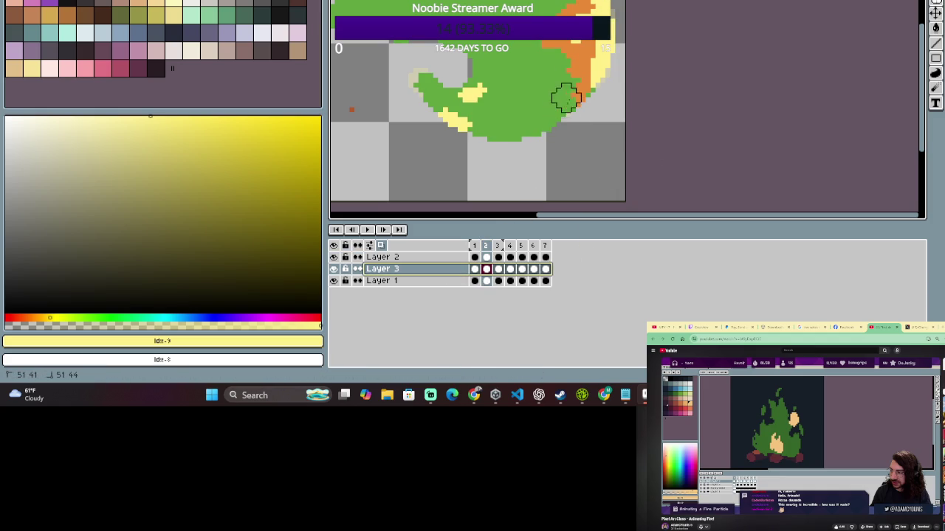
left_click_drag(574, 63, 580, 74)
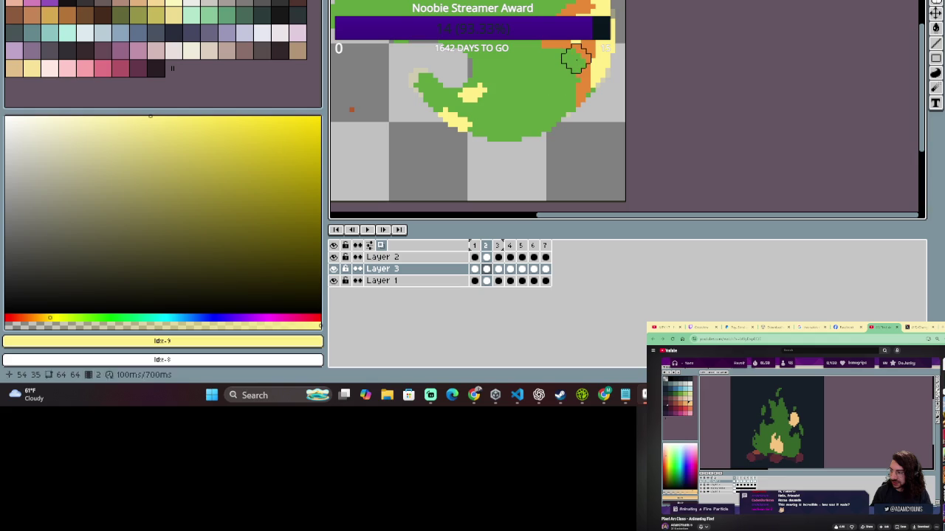
left_click_drag(551, 123, 551, 54)
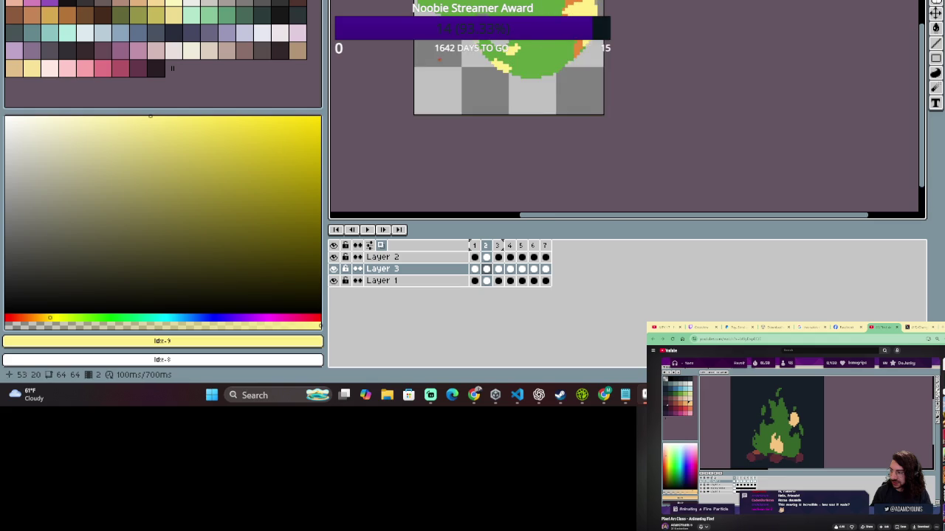
Sample the flame's orange #e88a36 as the drawing colour.
scroll(586, 5, "up", 2)
scroll(592, 6, "down", 1)
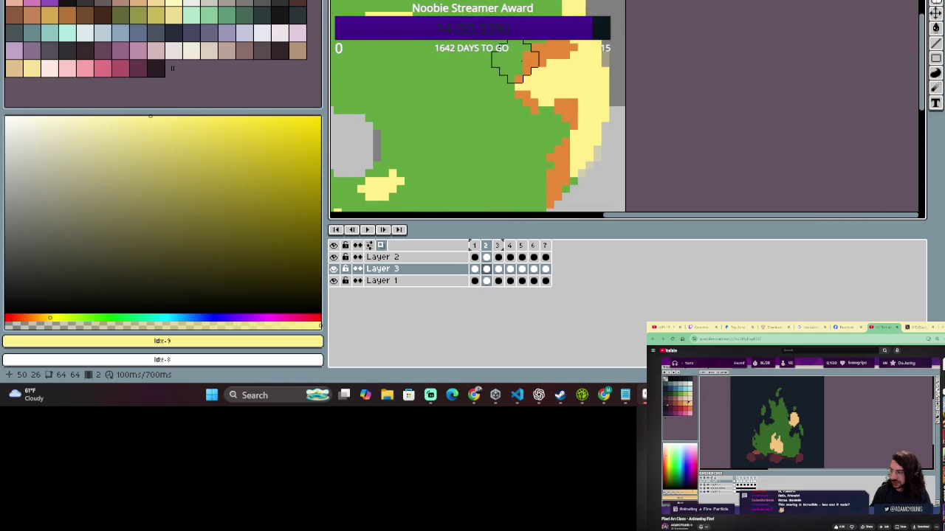
scroll(574, 214, "down", 1)
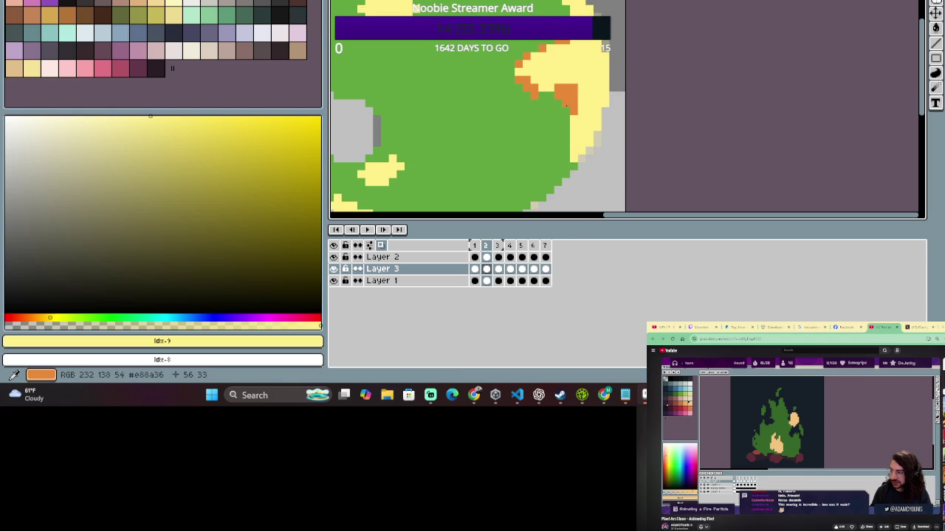
left_click(936, 59)
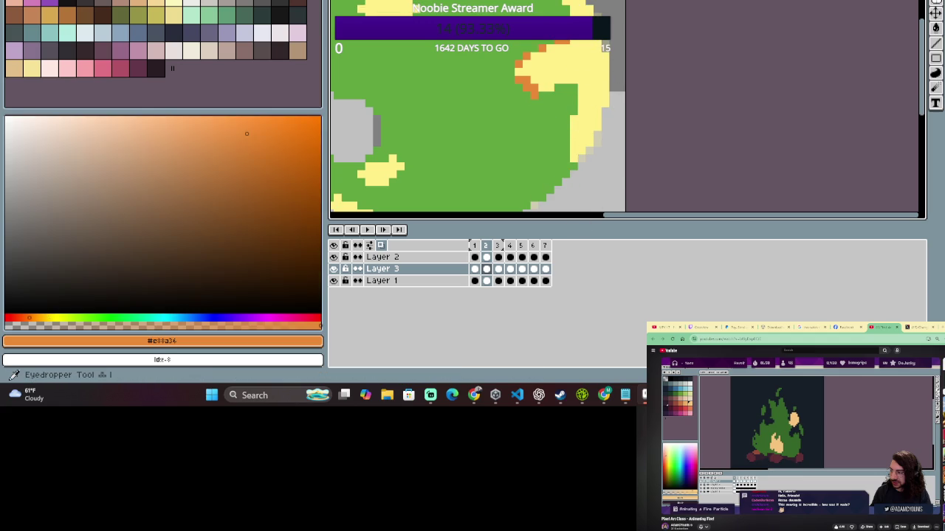
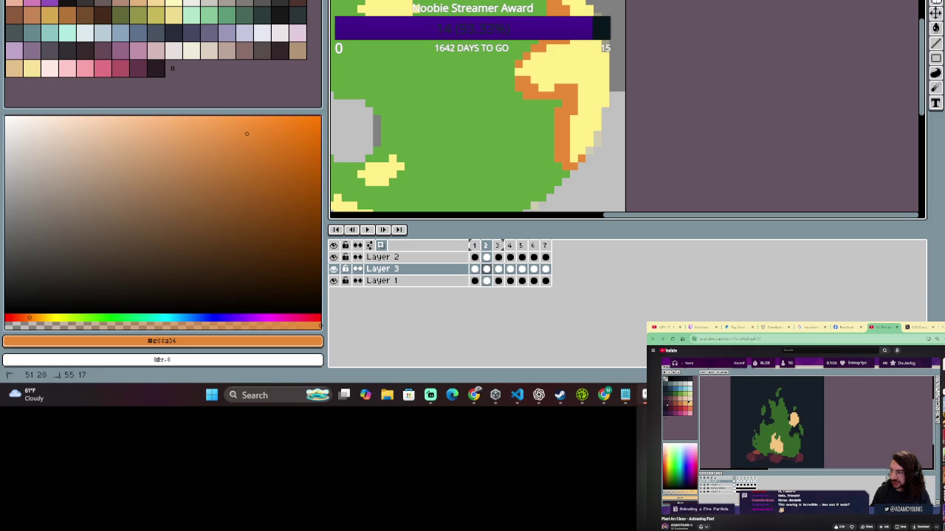
Select frame 2 across all layers and flip between frames 1 and 2 to compare.
scroll(557, 116, "down", 2)
scroll(557, 117, "up", 1)
scroll(556, 116, "up", 1)
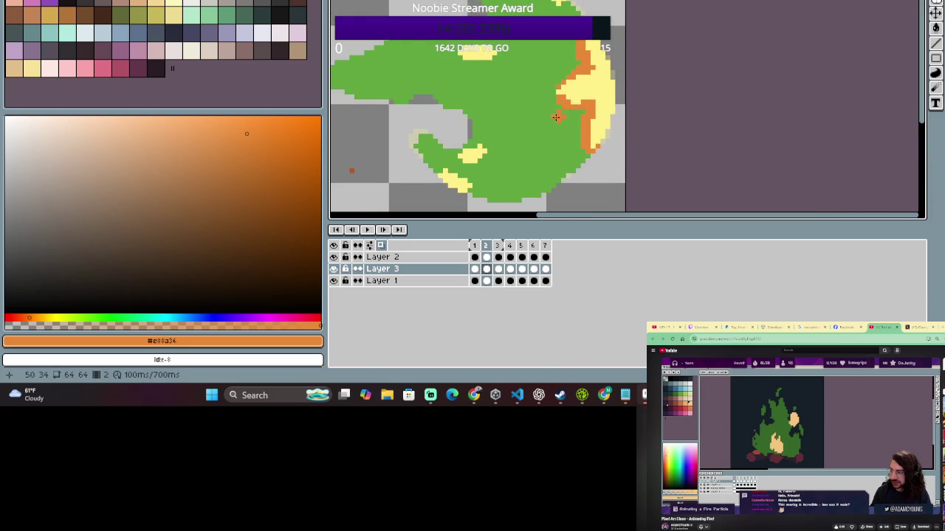
left_click(485, 269)
left_click(488, 251)
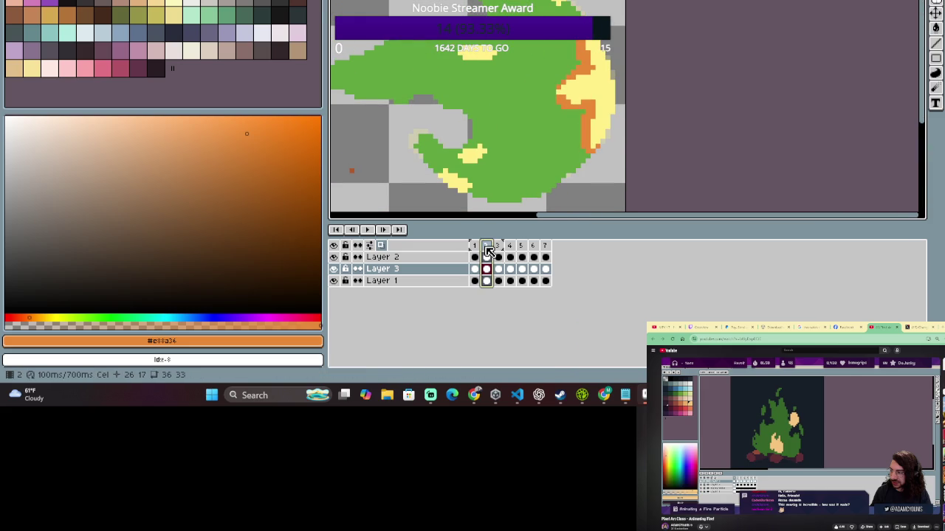
left_click(487, 247)
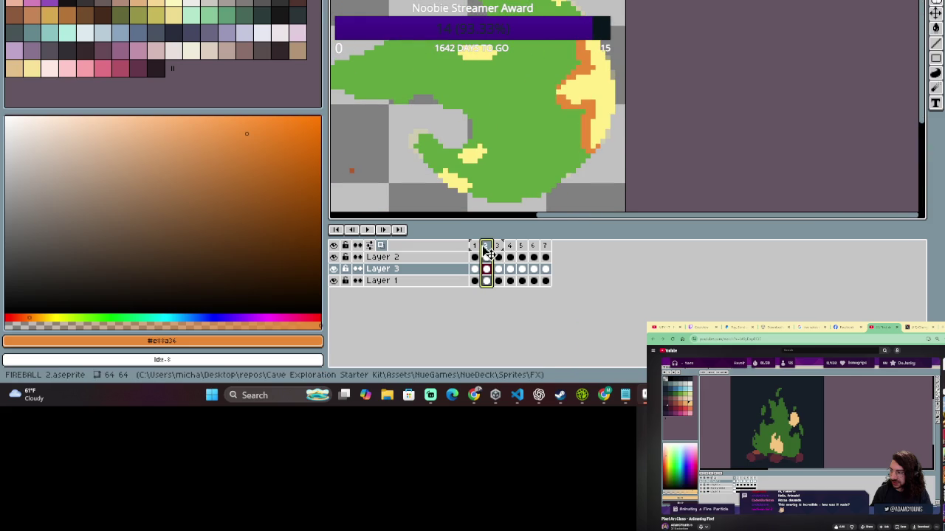
left_click(475, 247)
left_click(476, 247)
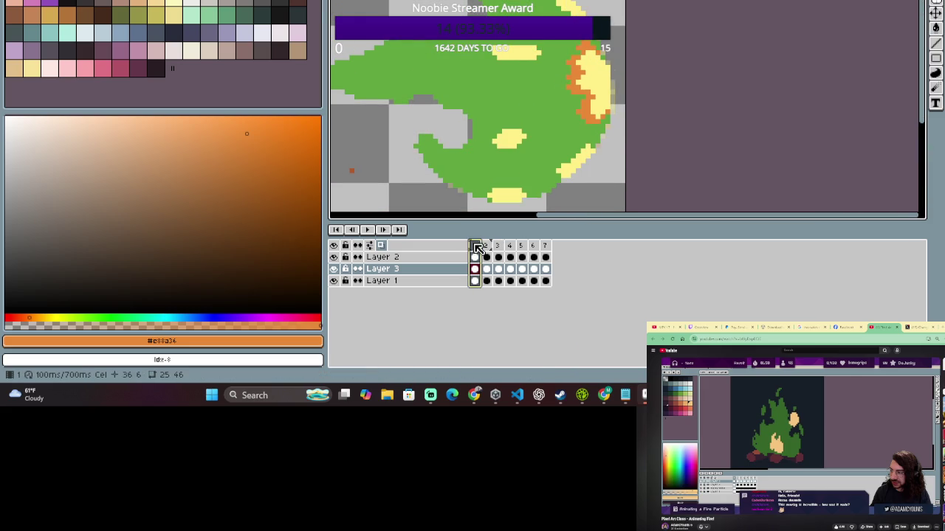
left_click(488, 247)
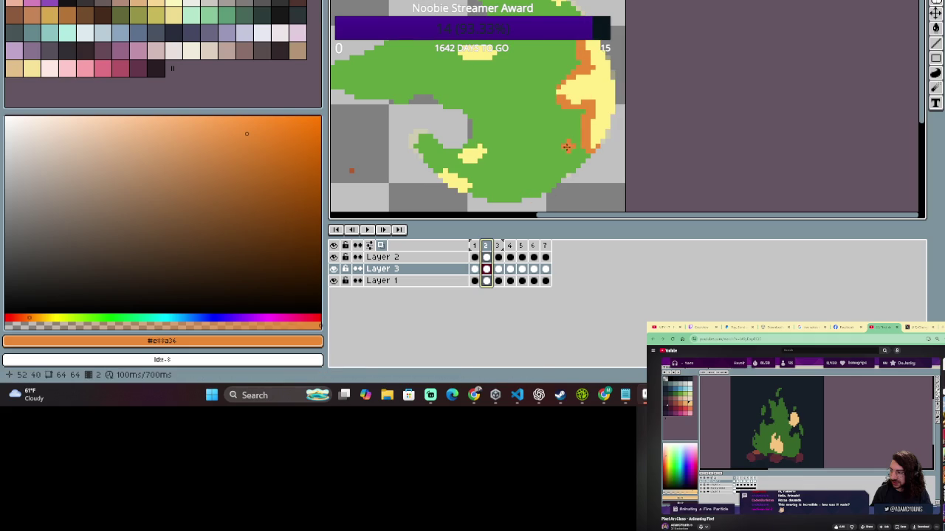
Add a pale-yellow #fff089 highlight at the body's lower right on Layer 2, frame 2.
left_click(174, 10)
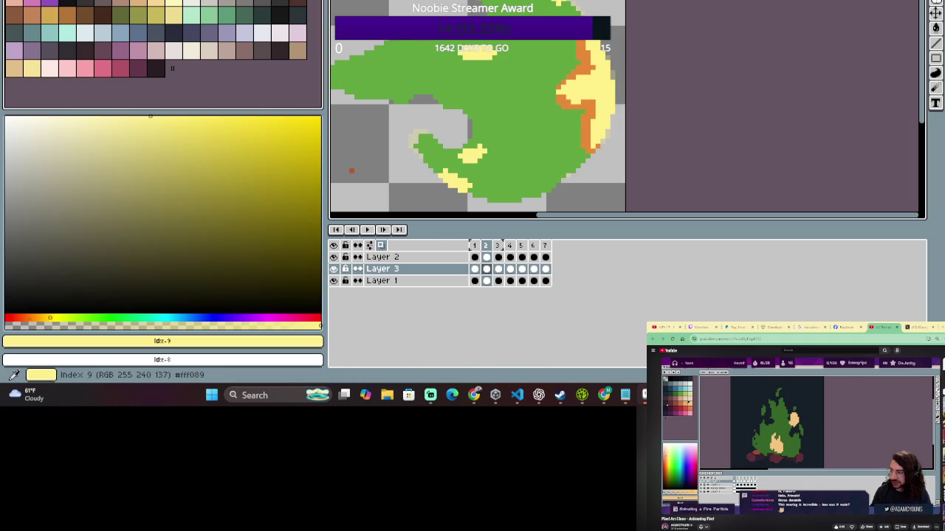
left_click(486, 257)
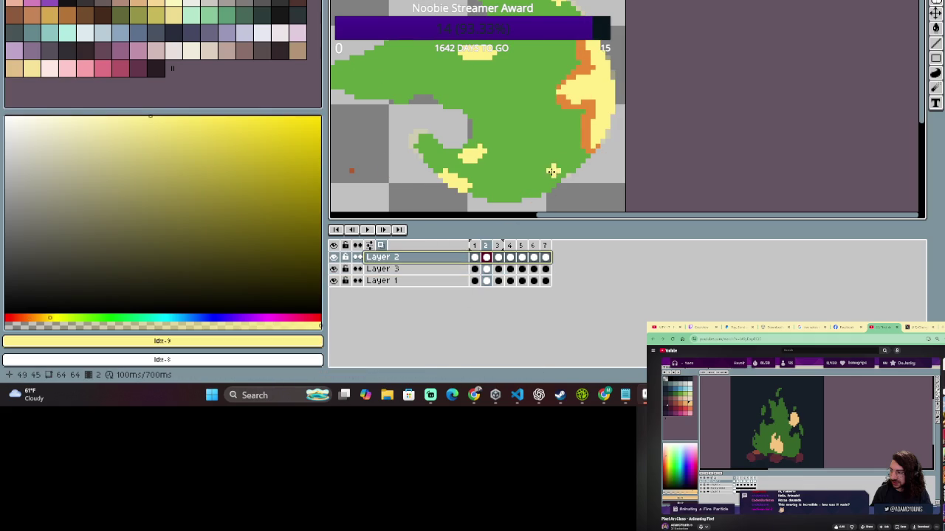
left_click_drag(542, 181, 568, 169)
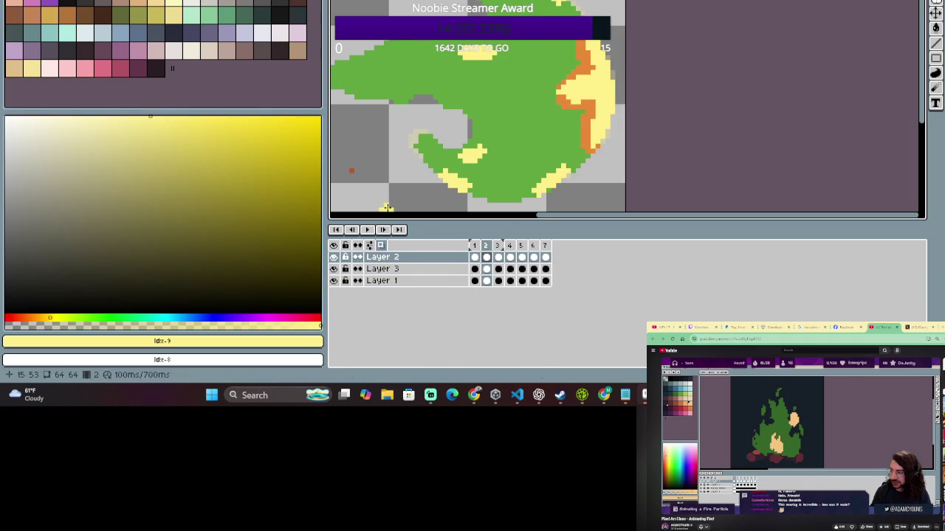
left_click(475, 246)
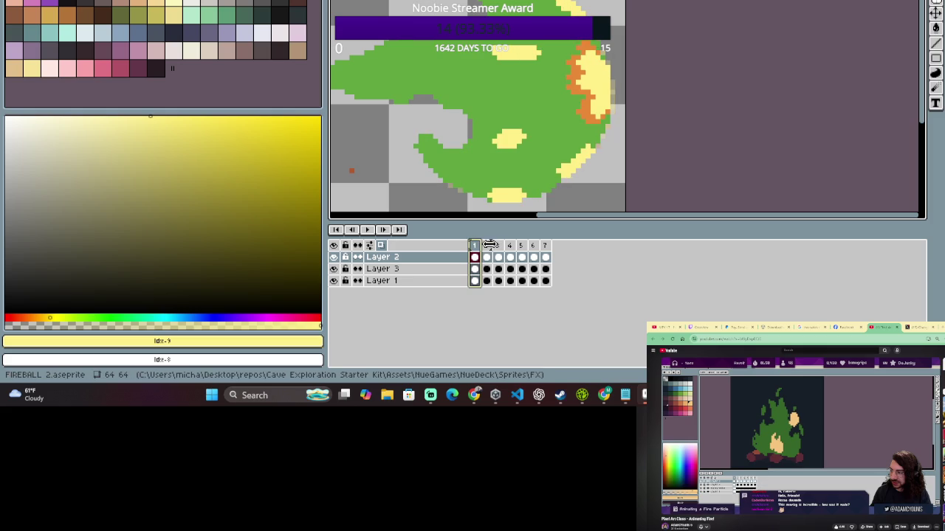
left_click(486, 250)
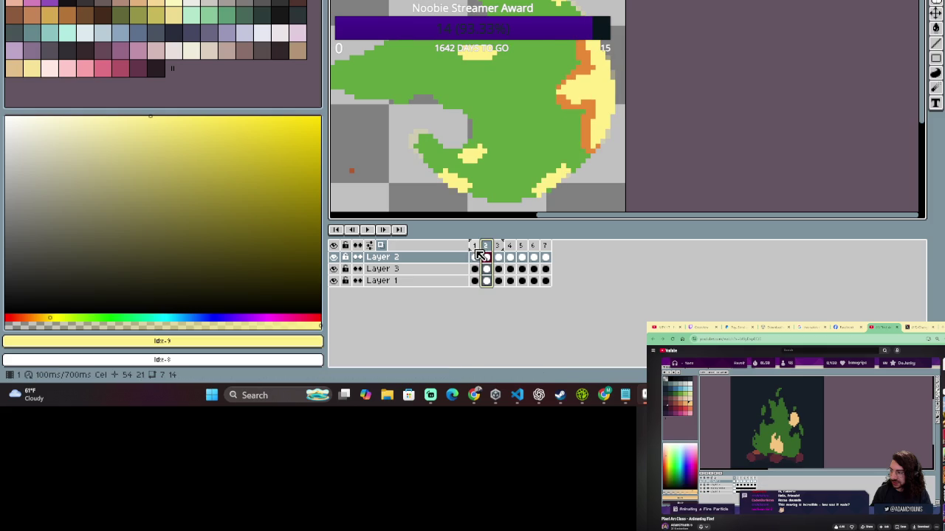
left_click(475, 247)
left_click(489, 250)
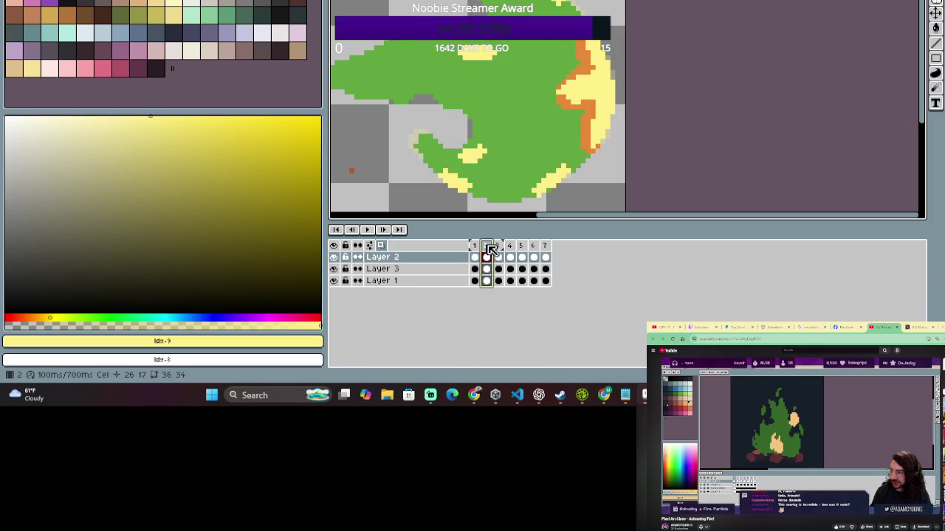
left_click(480, 247)
left_click(491, 249)
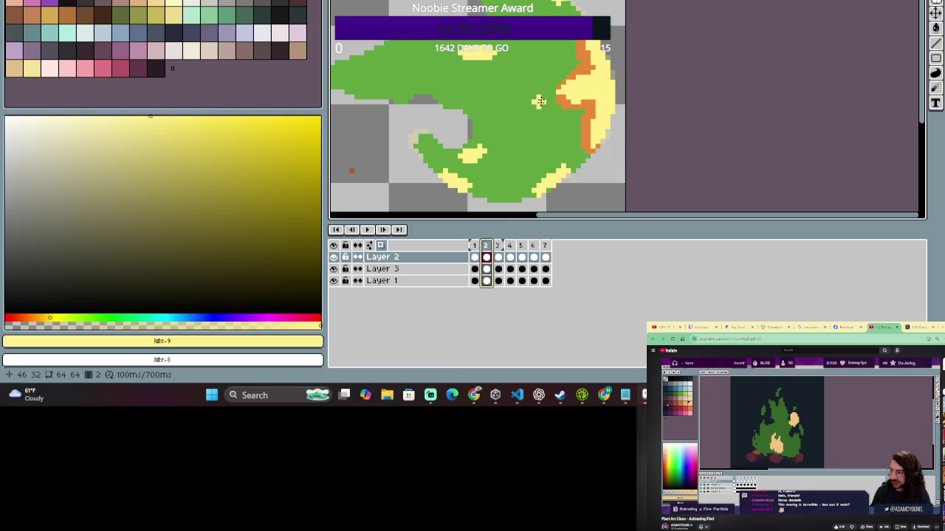
Paint orange over the yellow pixels along frame 2's right flame edge.
key("e")
mouse_move(554, 71)
left_mouse_down()
mouse_move(532, 107)
mouse_move(531, 95)
left_mouse_up()
key("b")
key("ctrl+z")
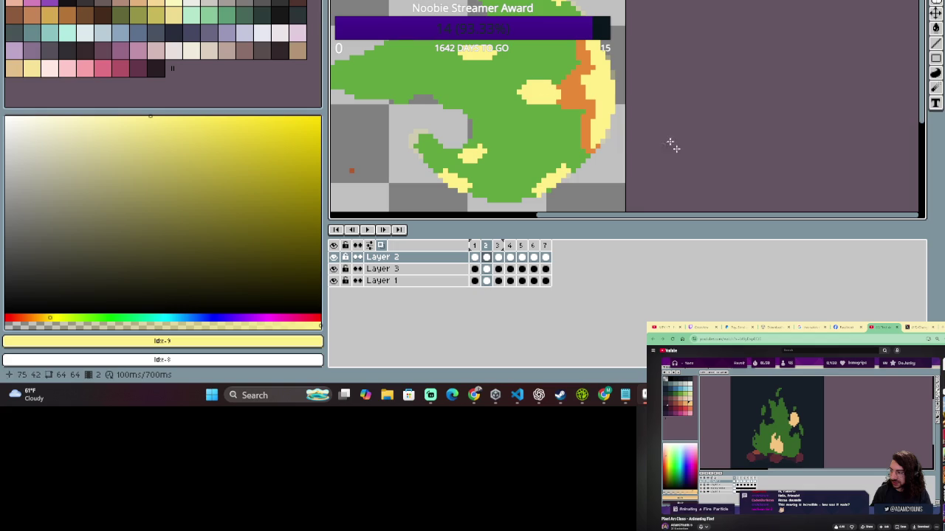
left_click(581, 70)
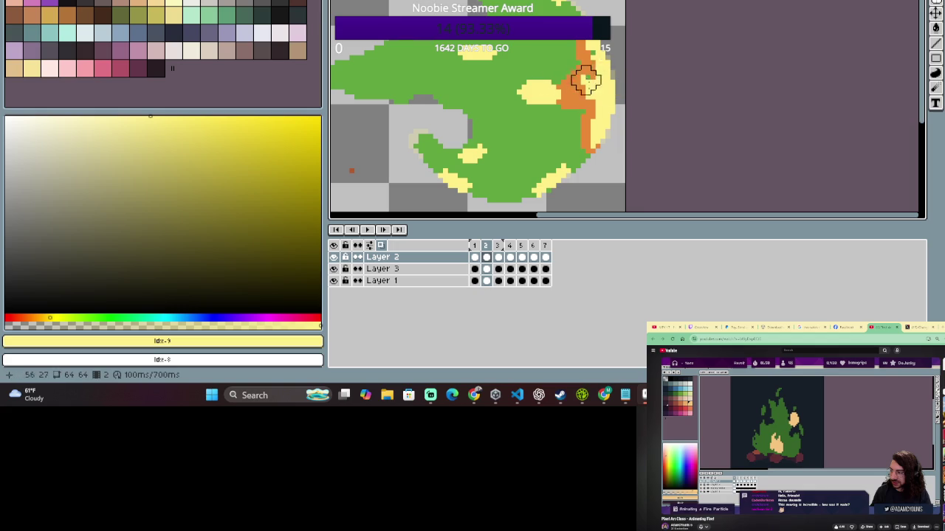
left_click(595, 80)
left_click(597, 109)
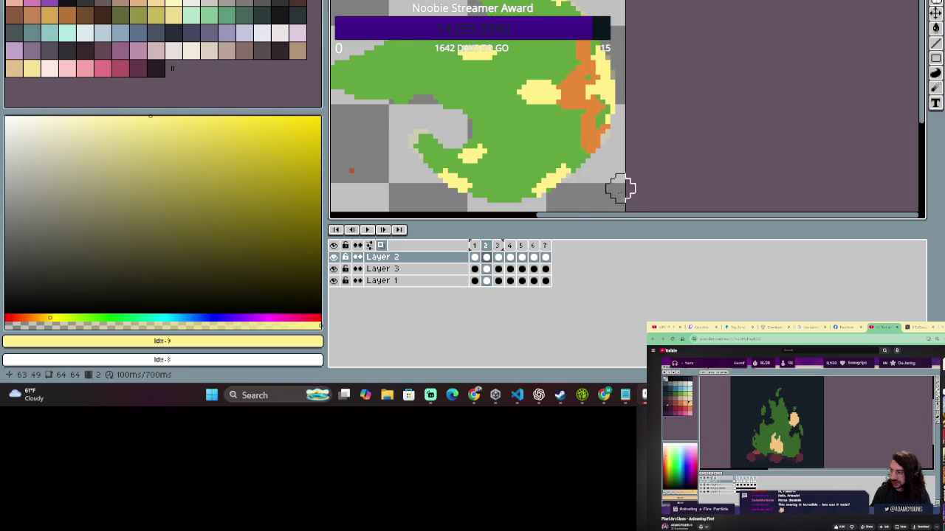
left_click(476, 246)
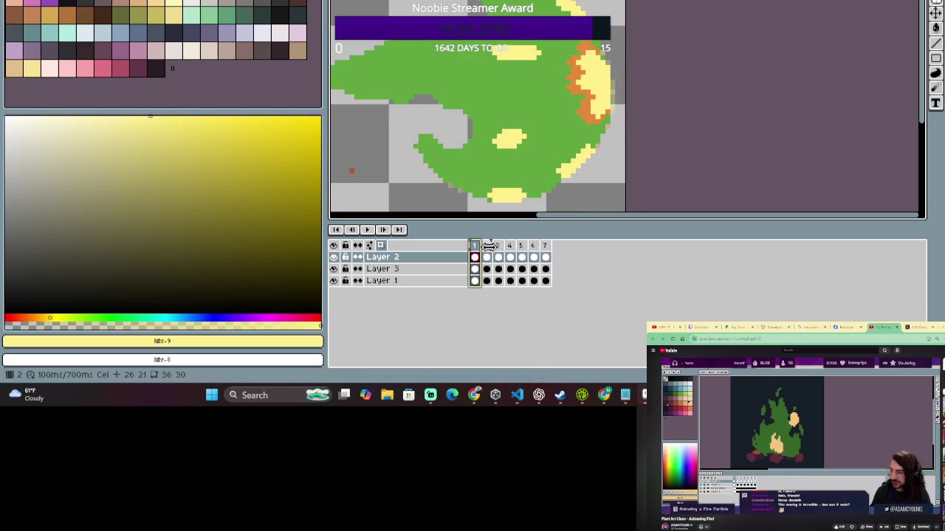
Compare frames 1–3, then paint orange over yellow along frame 3's right side and flame edge.
left_click(499, 253)
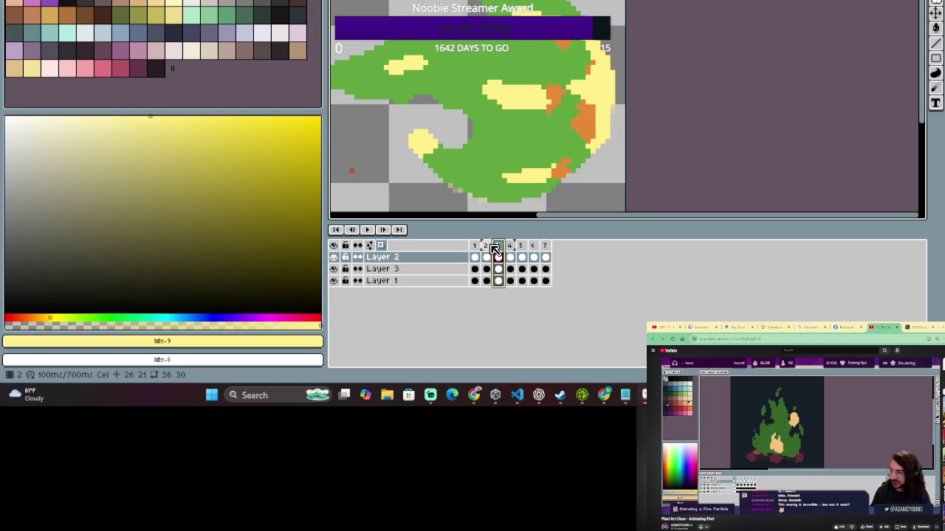
left_click(487, 250)
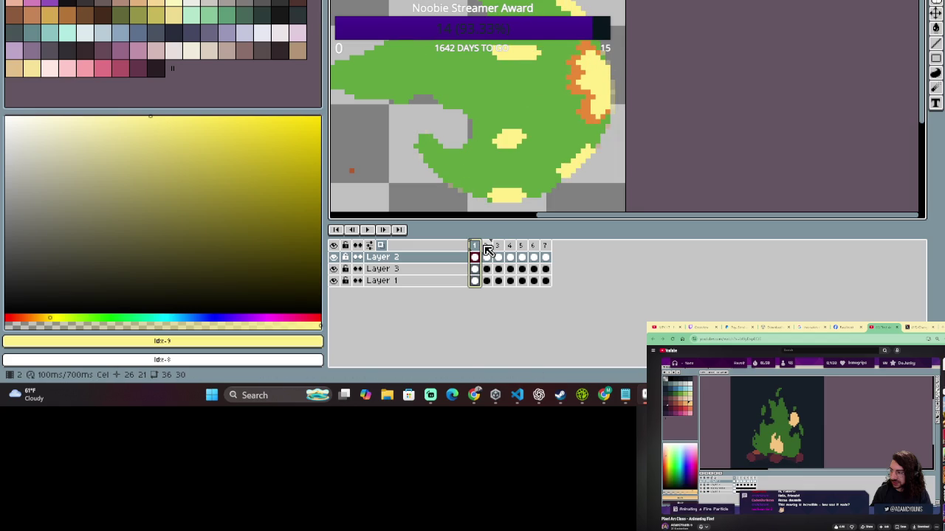
left_click(485, 249)
left_click(476, 249)
left_click(487, 250)
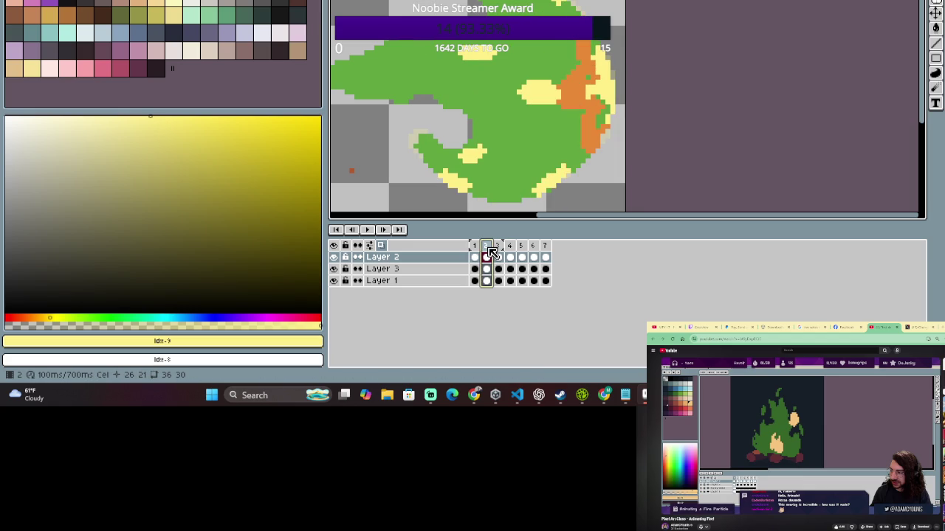
left_click(499, 250)
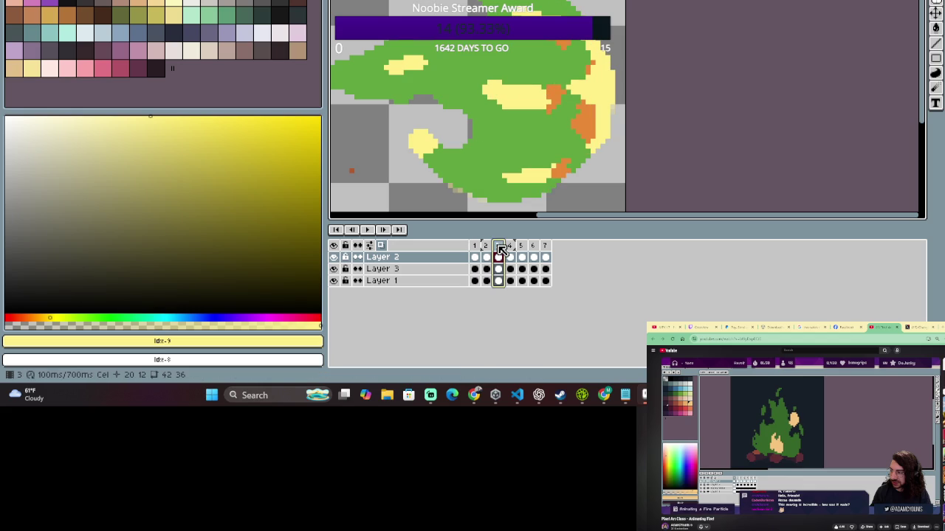
mouse_move(580, 116)
left_mouse_down()
mouse_move(597, 110)
mouse_move(585, 130)
left_mouse_up()
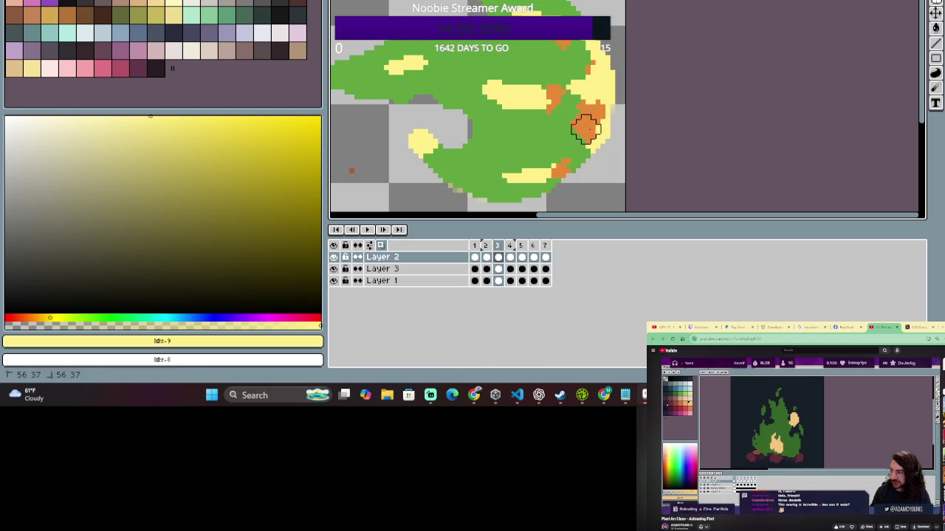
left_click_drag(597, 67, 591, 69)
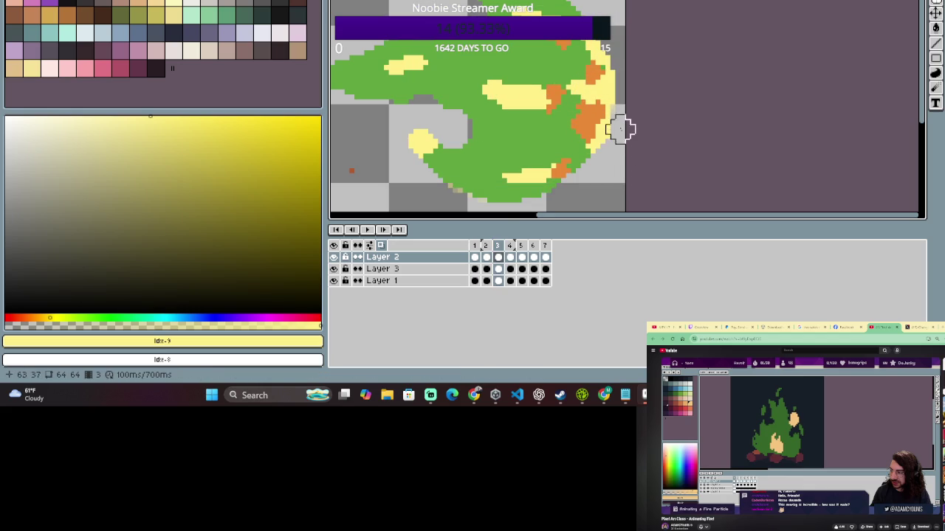
Play the animation, then add orange pixels at frame 3's lower-right body.
scroll(620, 130, "down", 2)
scroll(620, 130, "up", 2)
left_click(485, 257)
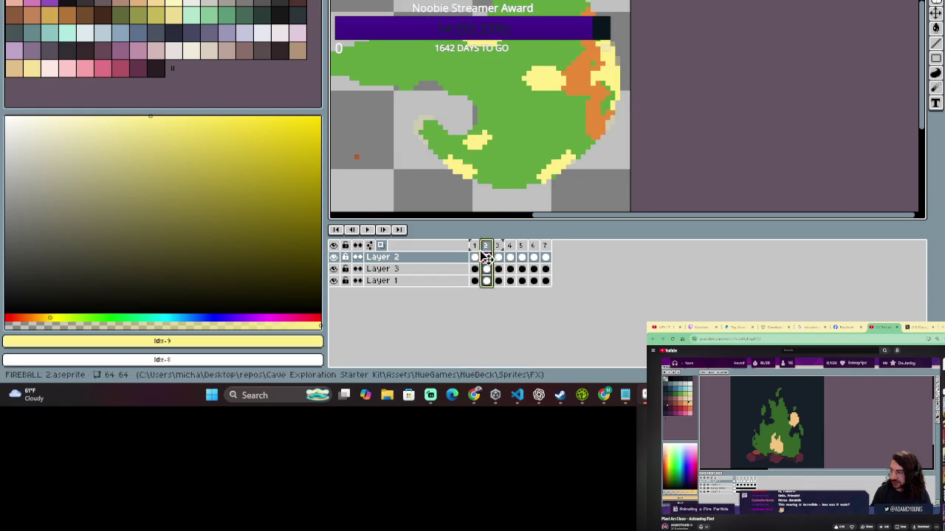
key("Return")
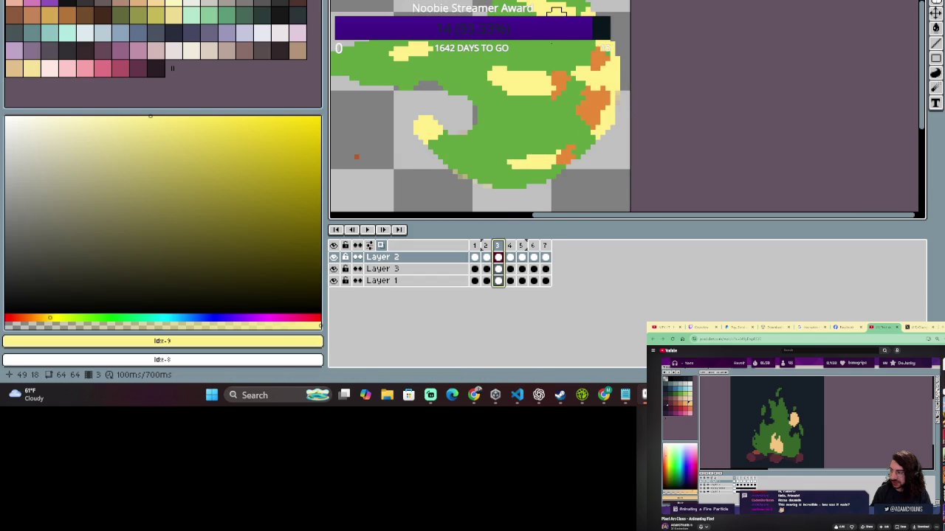
left_click(487, 247)
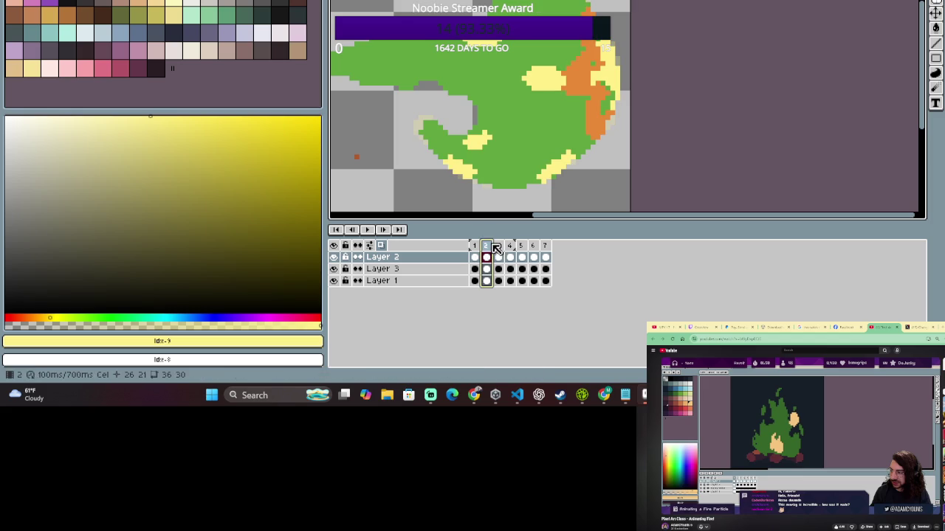
left_click(496, 247)
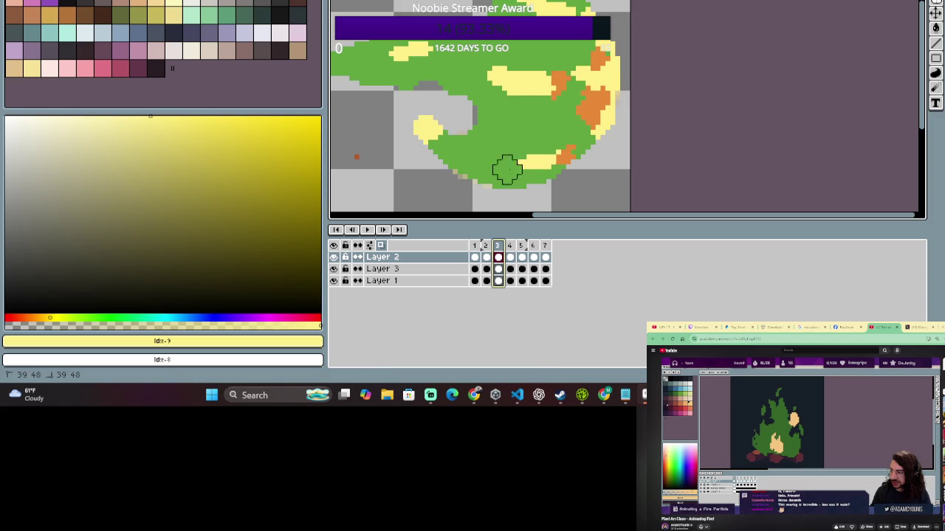
mouse_move(559, 153)
left_mouse_down()
mouse_move(490, 179)
mouse_move(523, 184)
left_mouse_up()
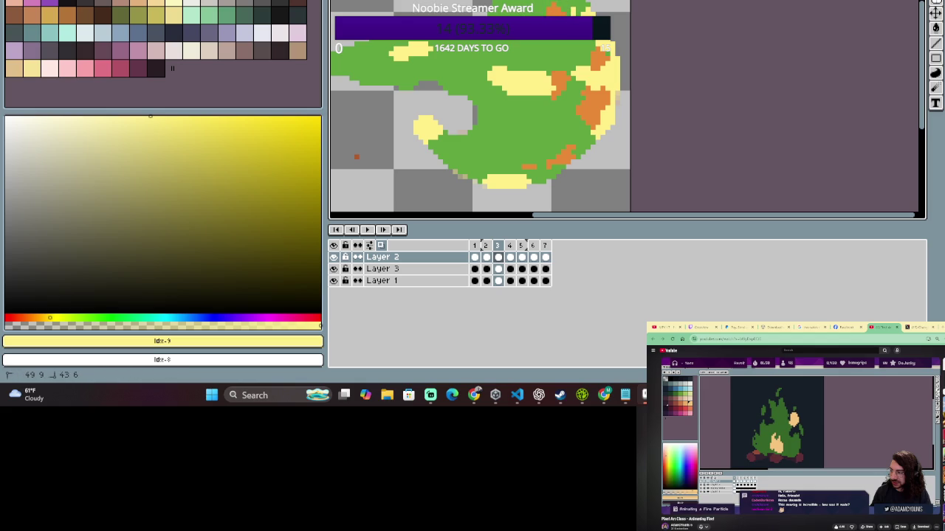
On Layer 2 frame 3, paint orange over part of the yellow blob and compare with frame 2.
left_click(488, 251)
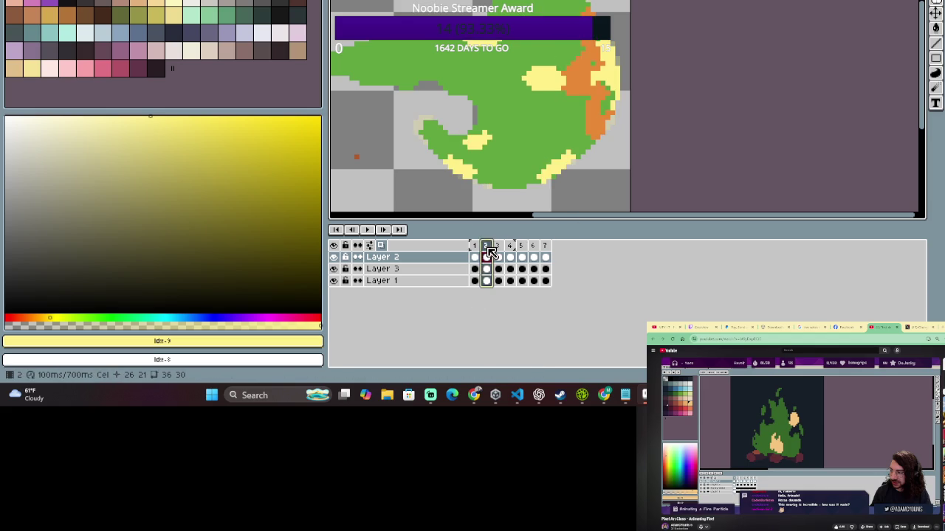
left_click(487, 251)
left_click(499, 251)
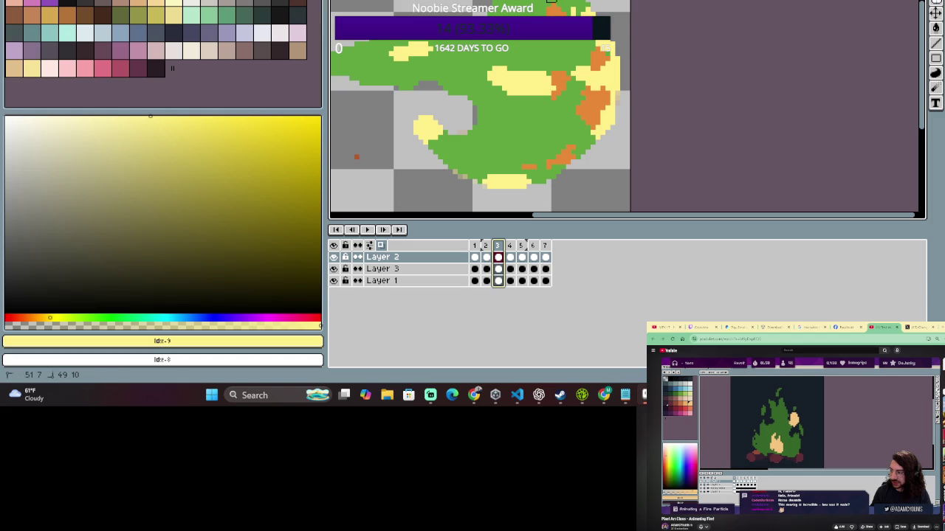
key("b")
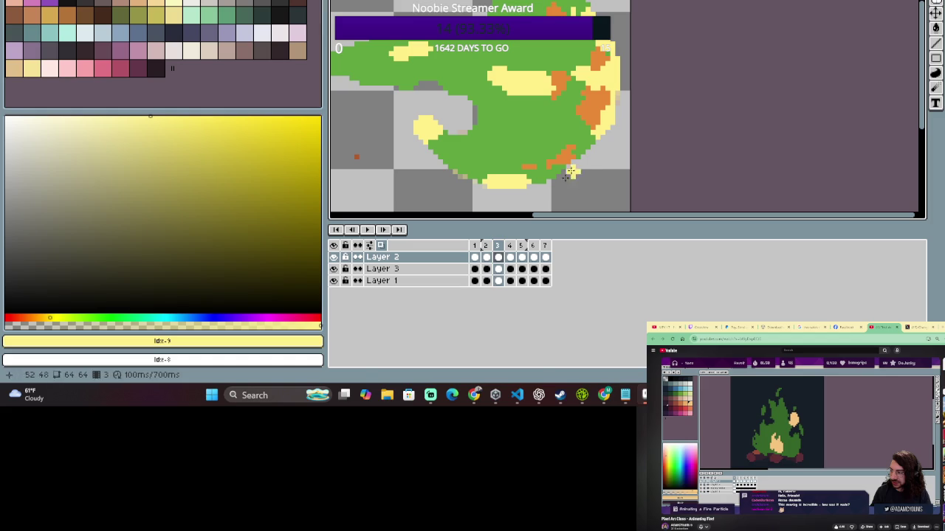
left_click(497, 257)
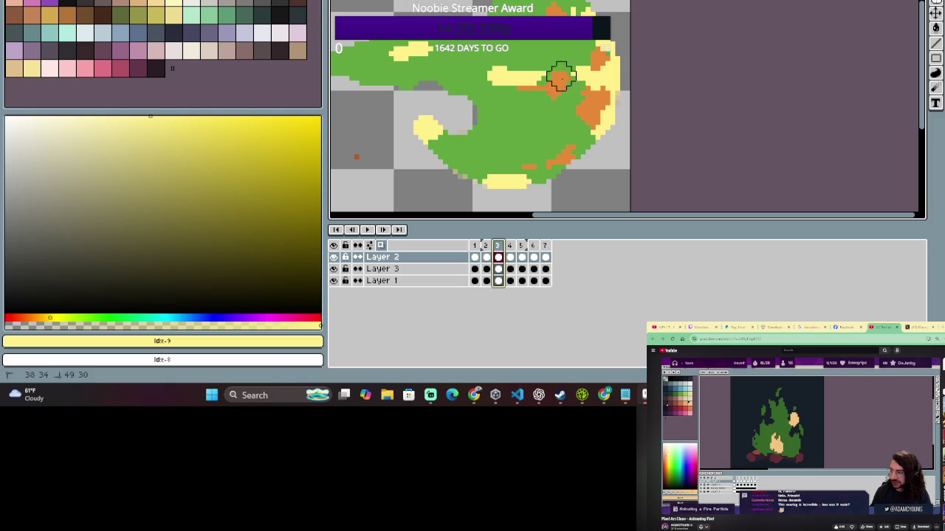
left_click_drag(527, 63, 590, 125)
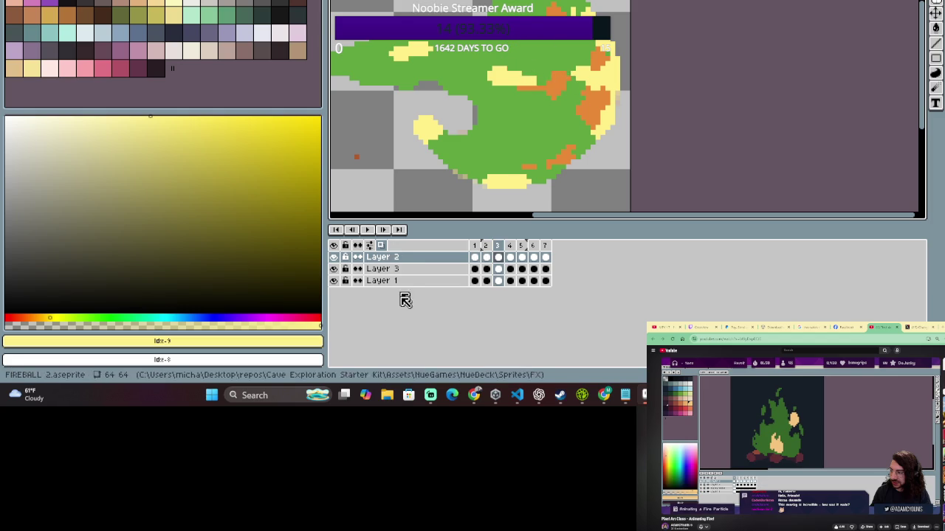
left_click(481, 251)
left_click(498, 251)
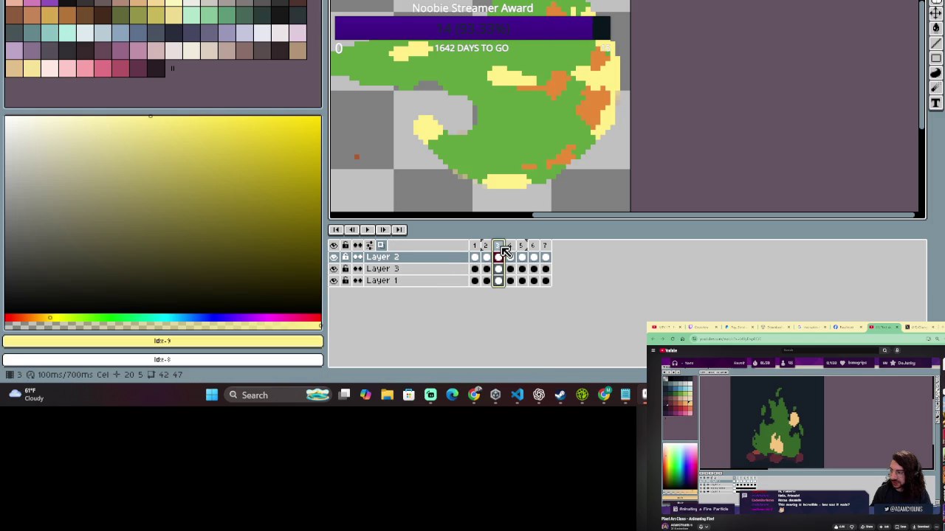
Try a yellow strip over the orange, then dab a small yellow patch on frame 3 instead.
key("e")
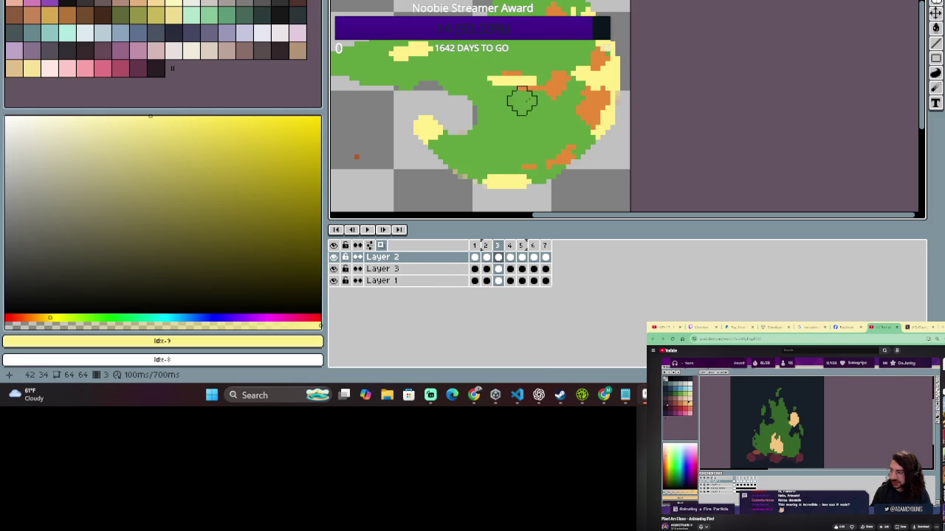
left_click(486, 249)
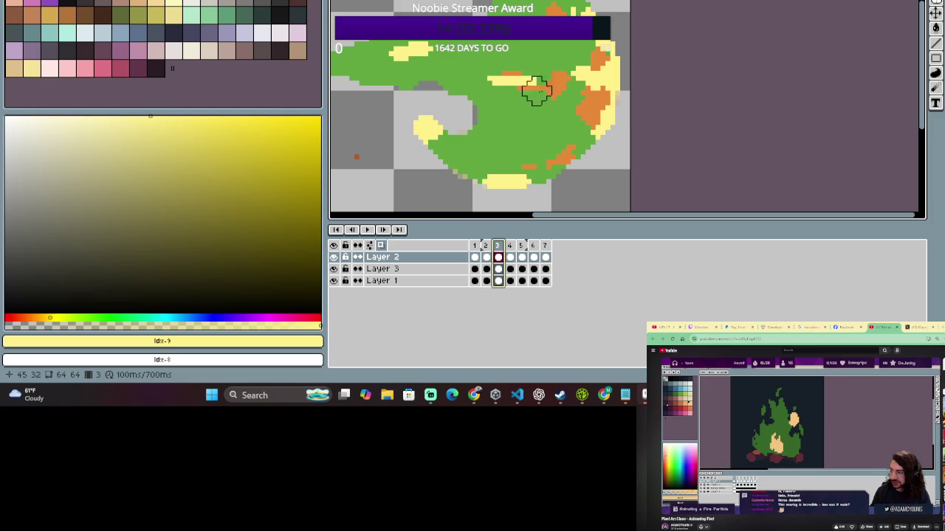
key("b")
mouse_move(492, 78)
left_mouse_down()
mouse_move(526, 82)
mouse_move(497, 101)
mouse_move(509, 83)
left_mouse_up()
key("e")
key("b")
left_click(501, 90)
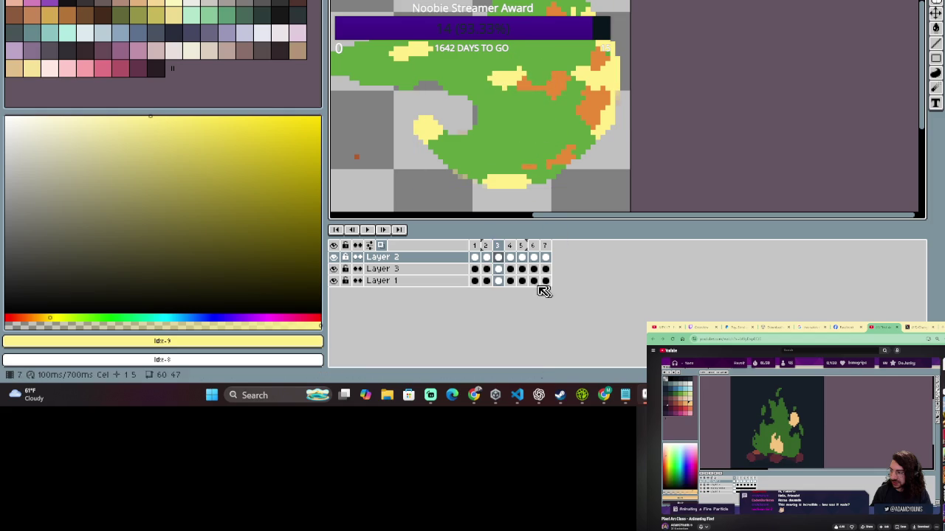
left_click(485, 257)
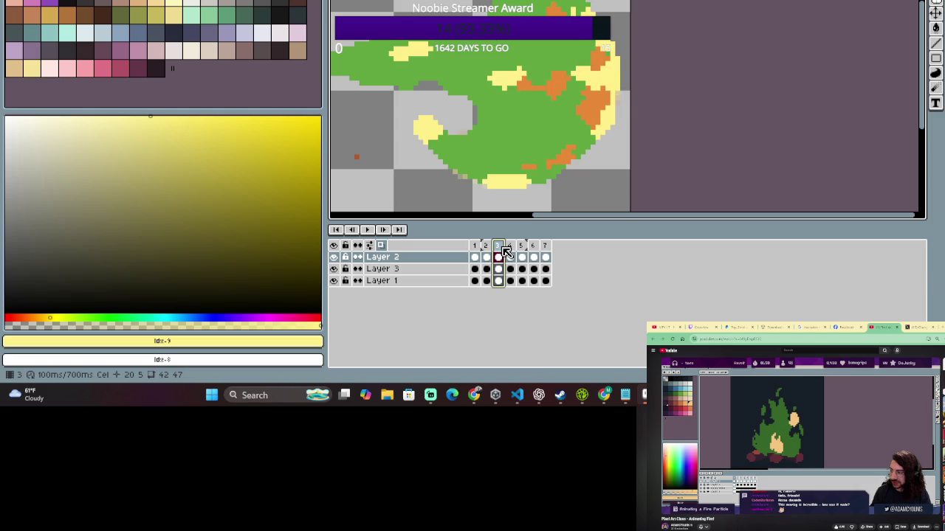
left_click(486, 256)
On frame 4, paint yellow strokes at the bottom, along the lower-right rim and upper right.
left_click(514, 251)
left_click(515, 249)
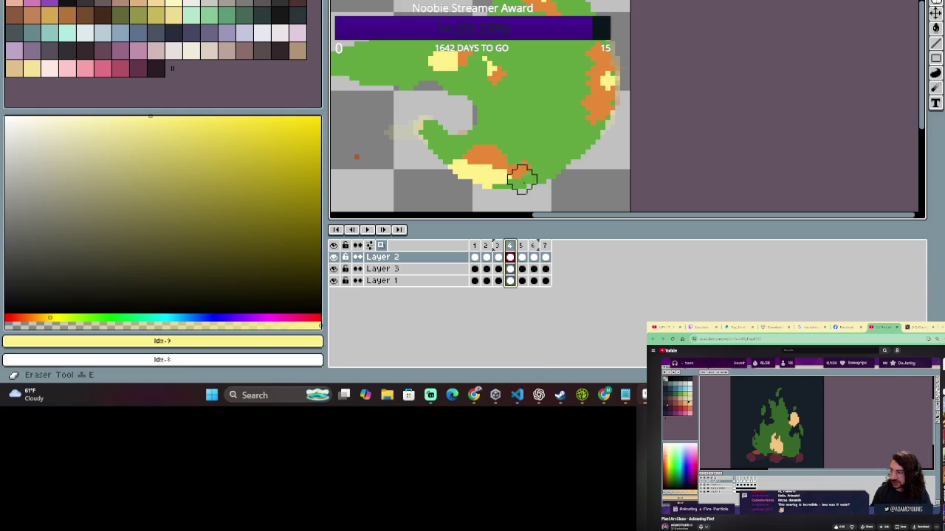
left_click_drag(507, 179, 497, 106)
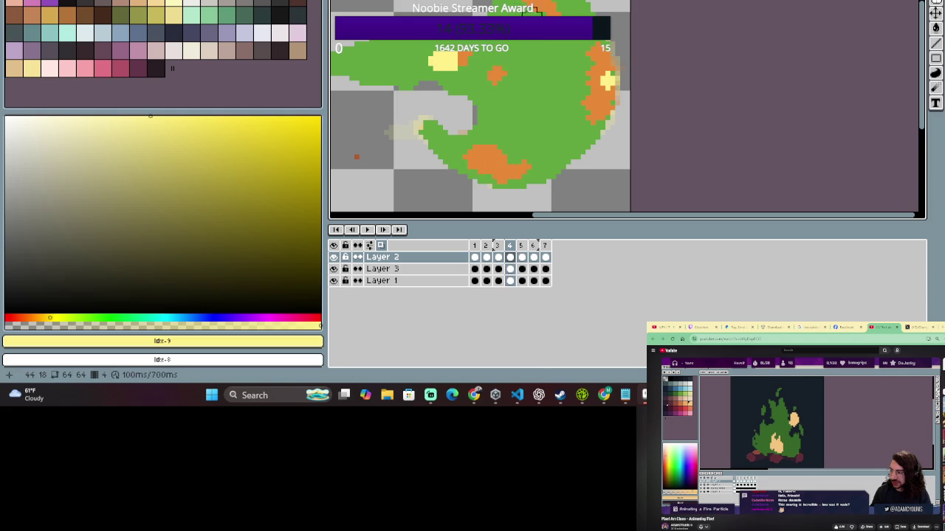
left_click(499, 248)
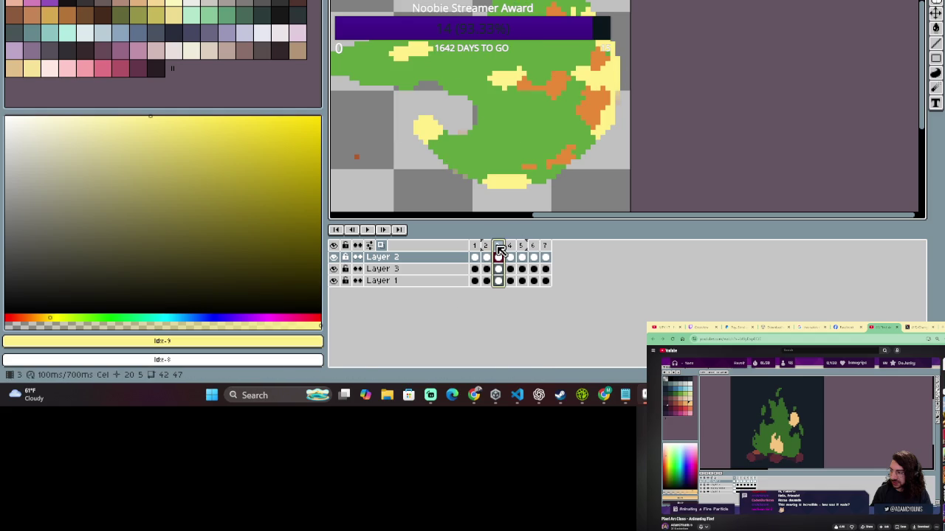
left_click(511, 249)
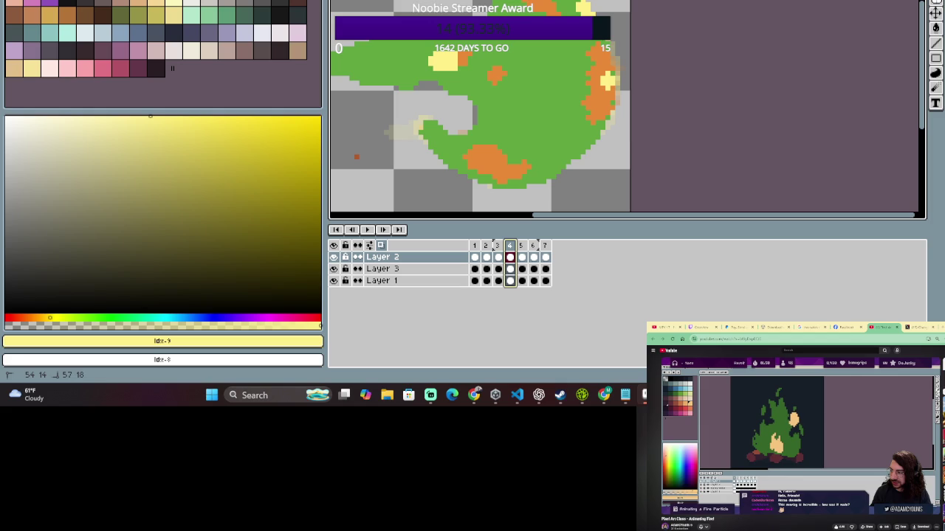
left_click_drag(593, 131, 569, 157)
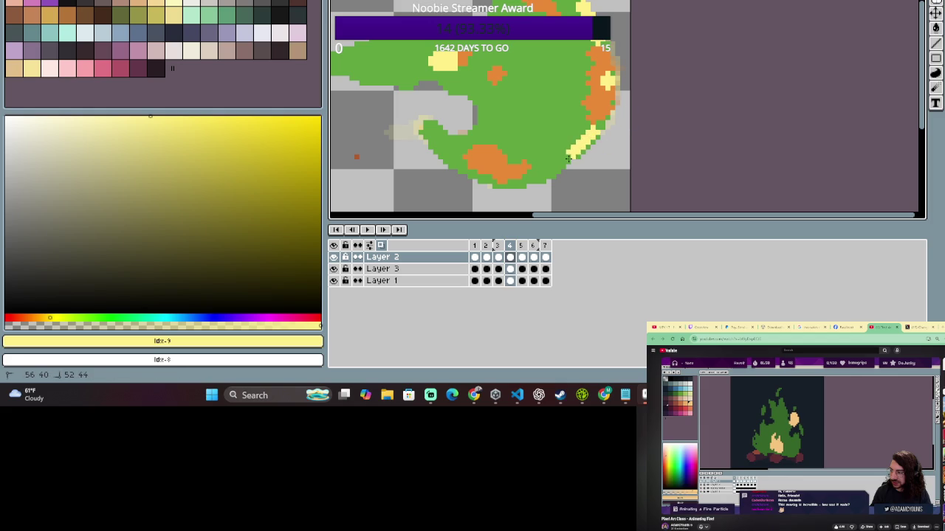
left_click_drag(585, 77, 548, 78)
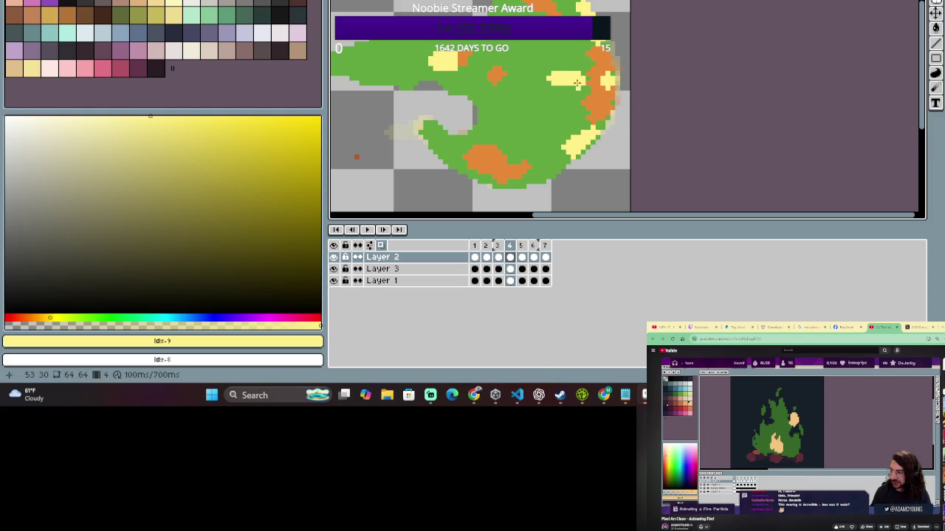
Compare frames 3 and 4, then repaint the orange and yellow pixels on the right.
left_click(499, 257)
left_click(501, 250)
left_click(497, 248)
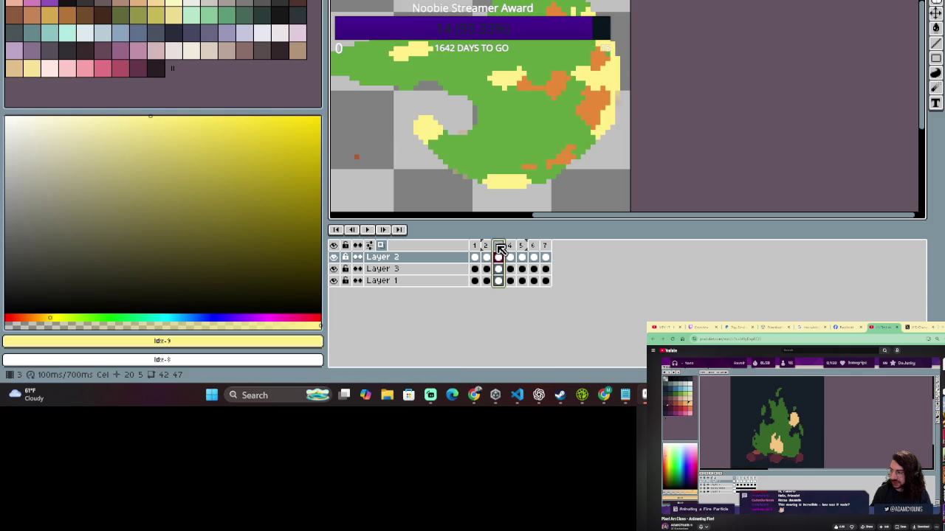
left_click(499, 251)
left_click(498, 251)
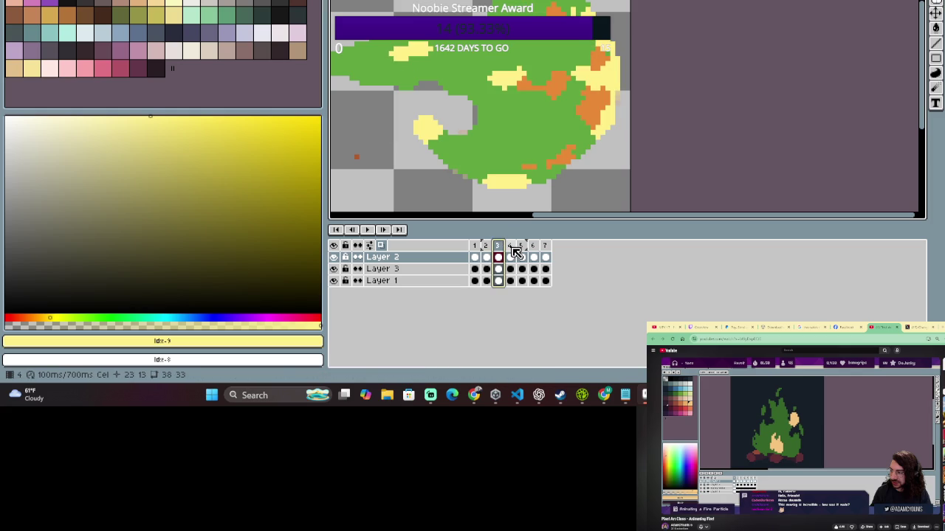
left_click(512, 250)
key("Left")
key("Right")
key("Left")
left_click(512, 251)
left_click(515, 249)
mouse_move(624, 50)
left_mouse_down()
mouse_move(610, 105)
mouse_move(601, 73)
mouse_move(597, 106)
mouse_move(572, 75)
mouse_move(562, 78)
mouse_move(582, 75)
left_mouse_up()
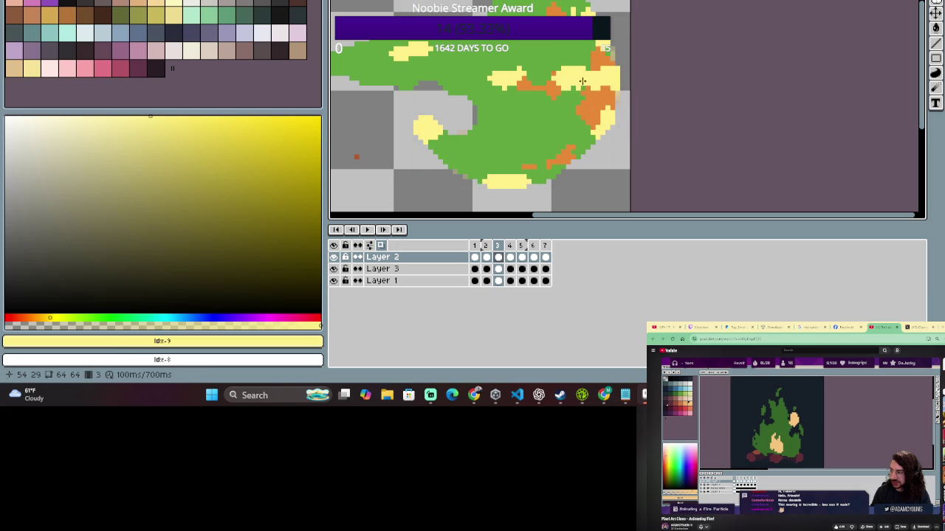
On Layer 3 of frame 3, sample the sprite's orange and thicken it along the right edge.
key("ctrl")
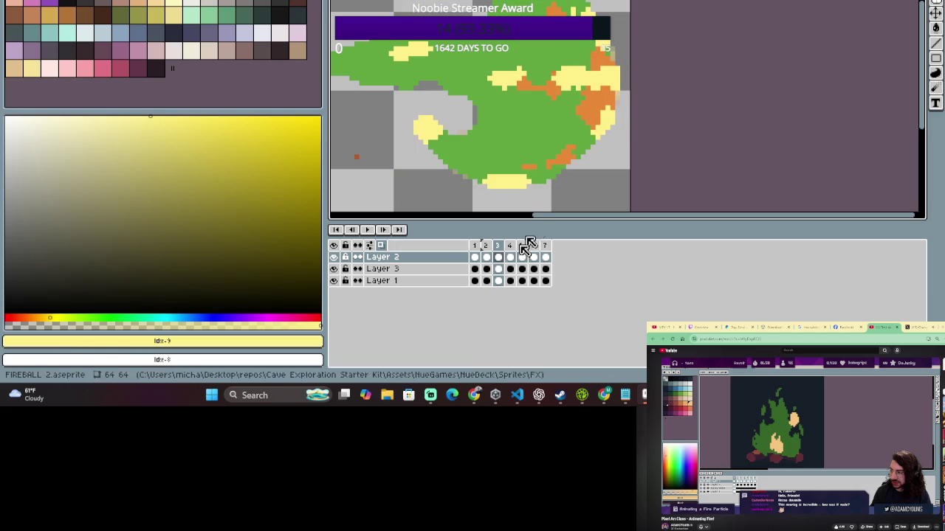
left_click(458, 269)
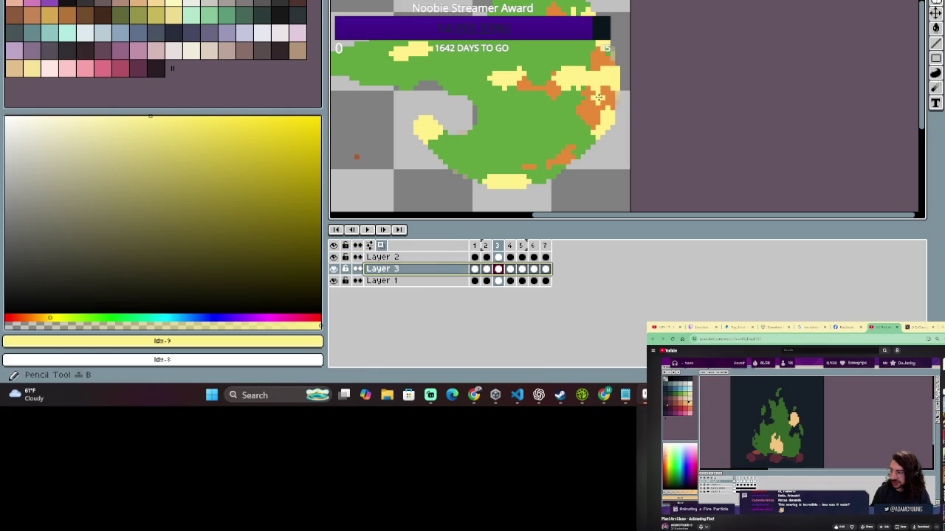
left_click(604, 95, "alt")
left_click_drag(594, 83, 600, 95)
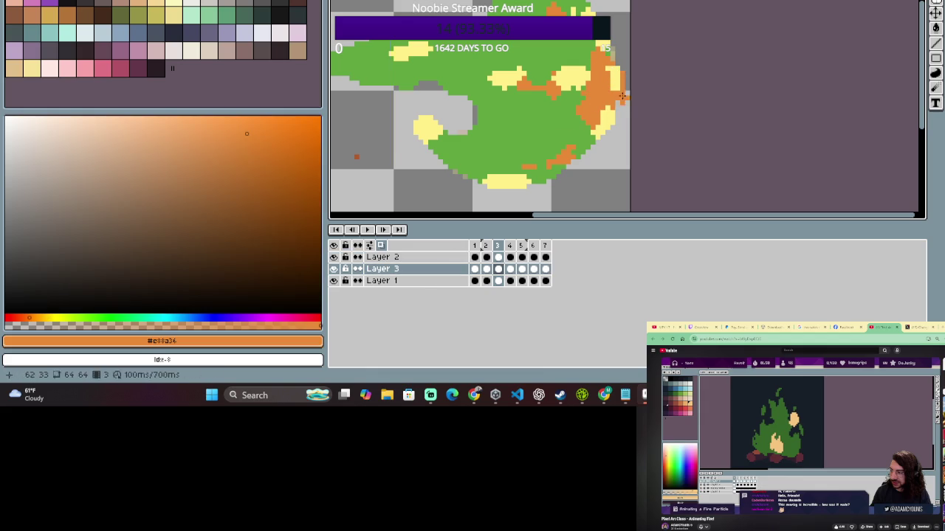
left_click_drag(605, 67, 610, 71)
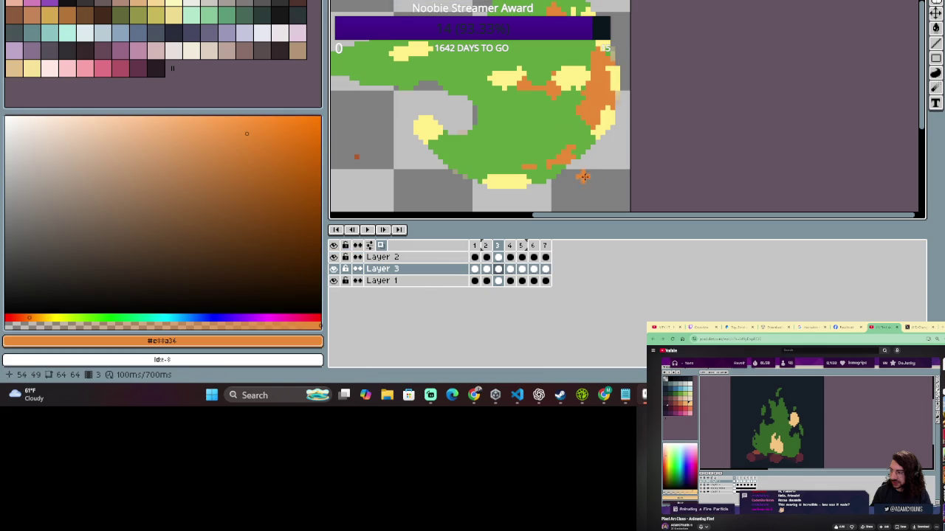
left_click(486, 248)
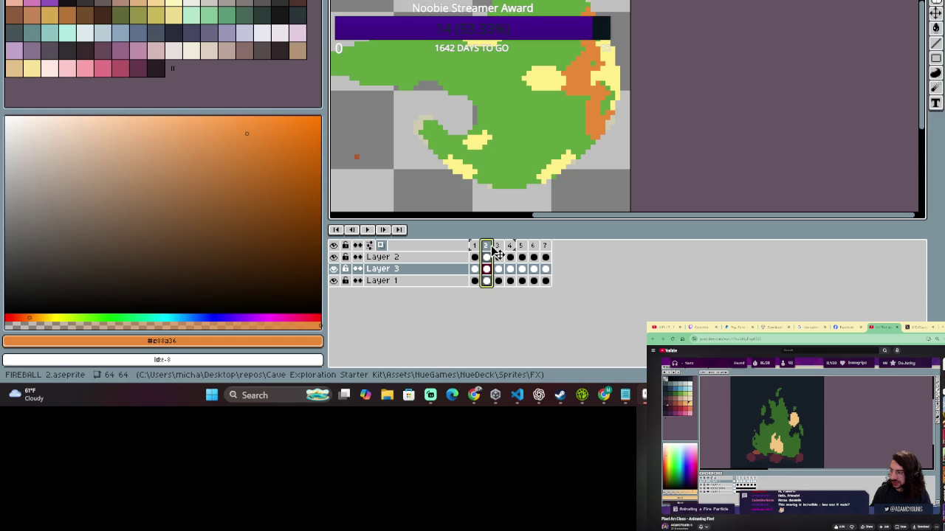
left_click(497, 247)
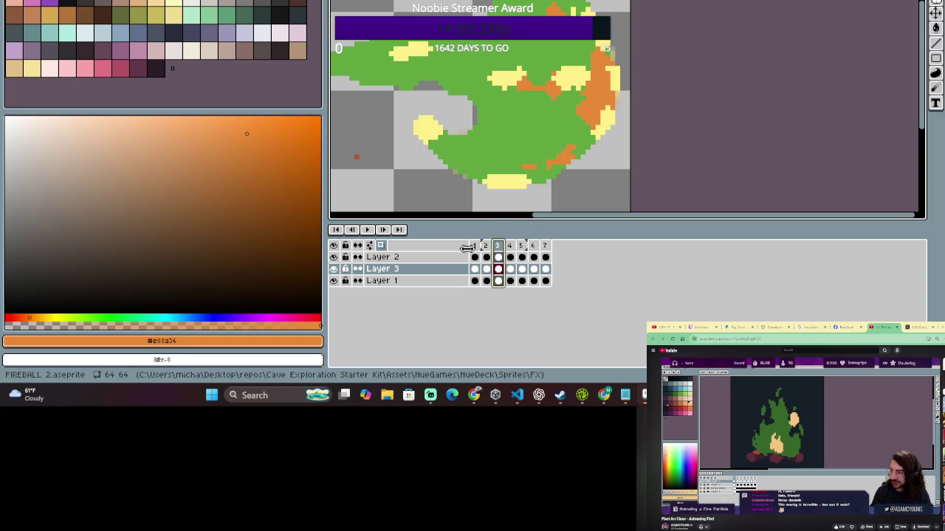
key("Left")
key("Right")
key("e")
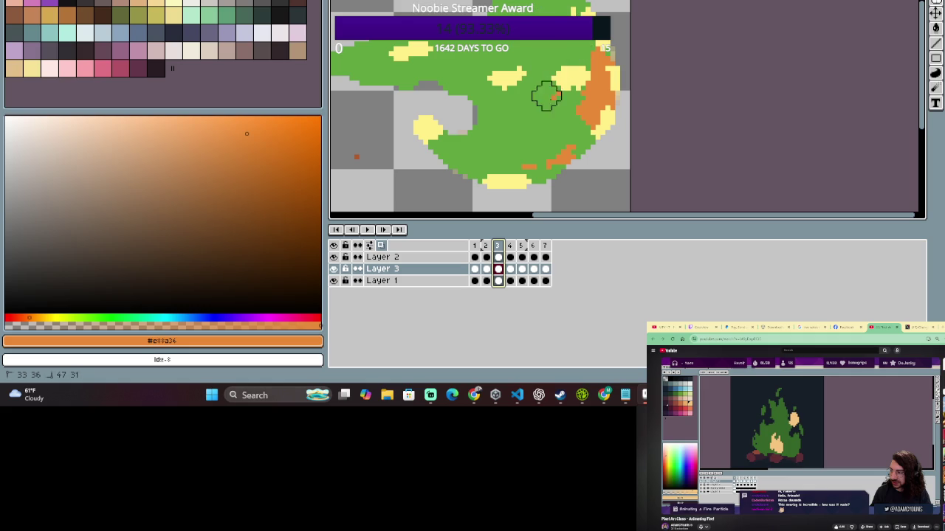
left_click(454, 257)
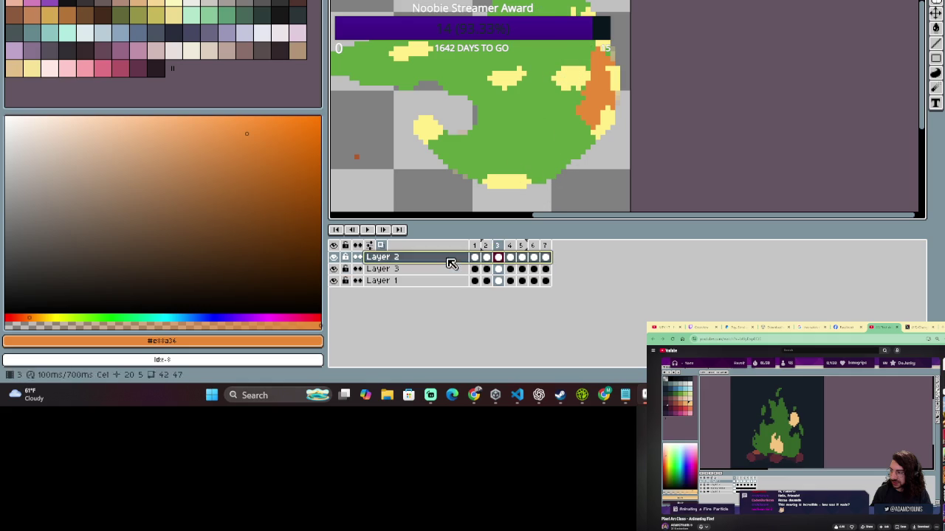
Erase part of the right-side yellow blob and compare frames 1 and 2.
left_click_drag(556, 87, 458, 110)
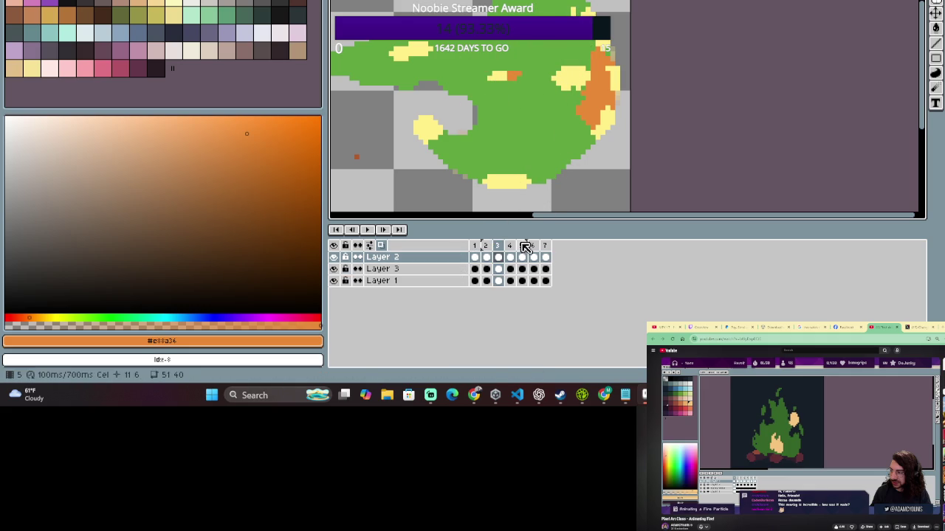
left_click(486, 256)
left_click_drag(489, 255, 498, 253)
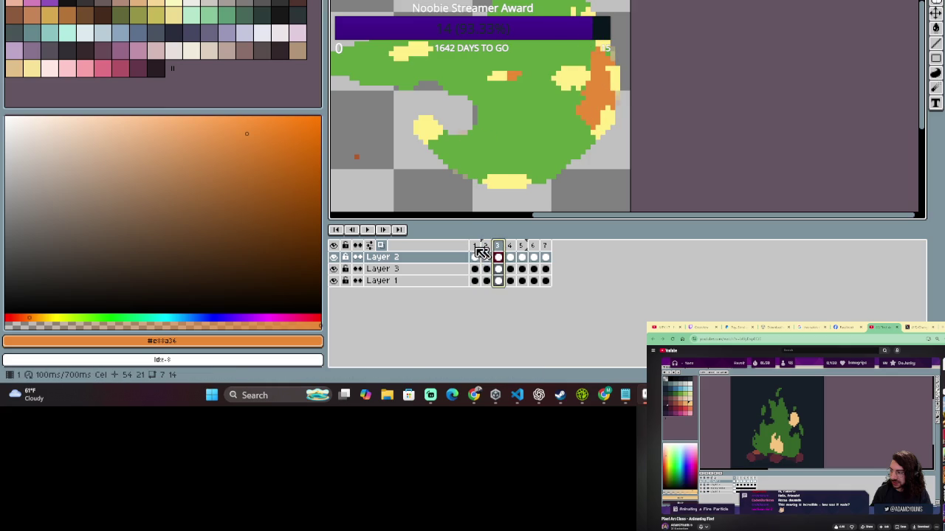
left_click(477, 255)
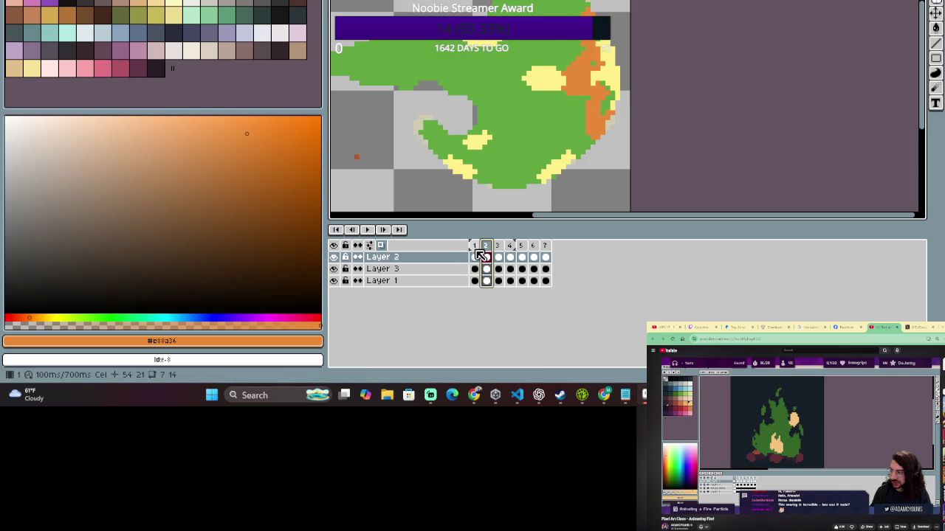
left_click(477, 254)
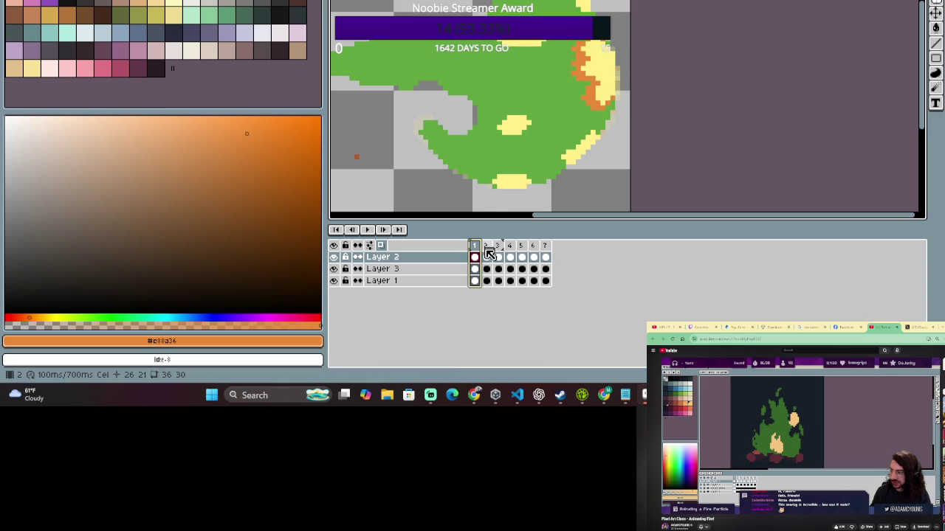
left_click(492, 247)
left_click(478, 247)
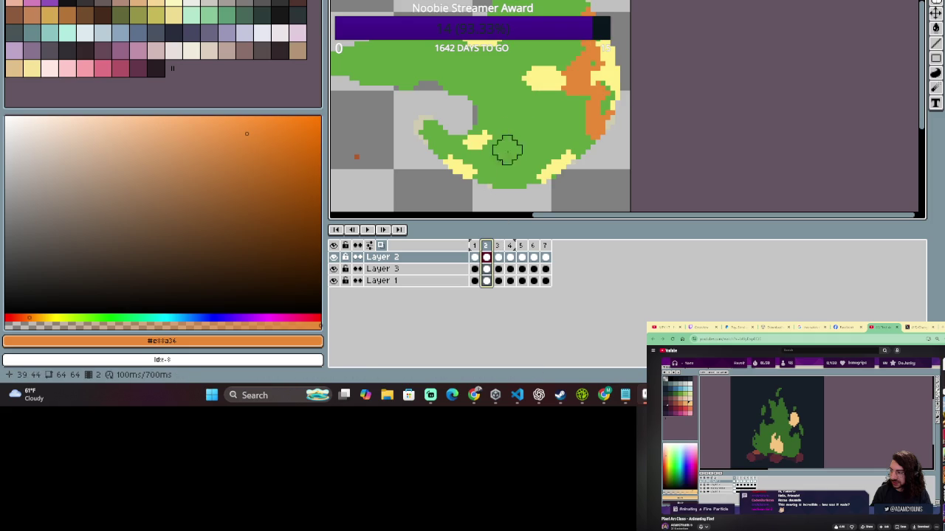
Paint parts of the yellow patches green in frames 2 and 3.
left_click_drag(517, 76, 533, 77)
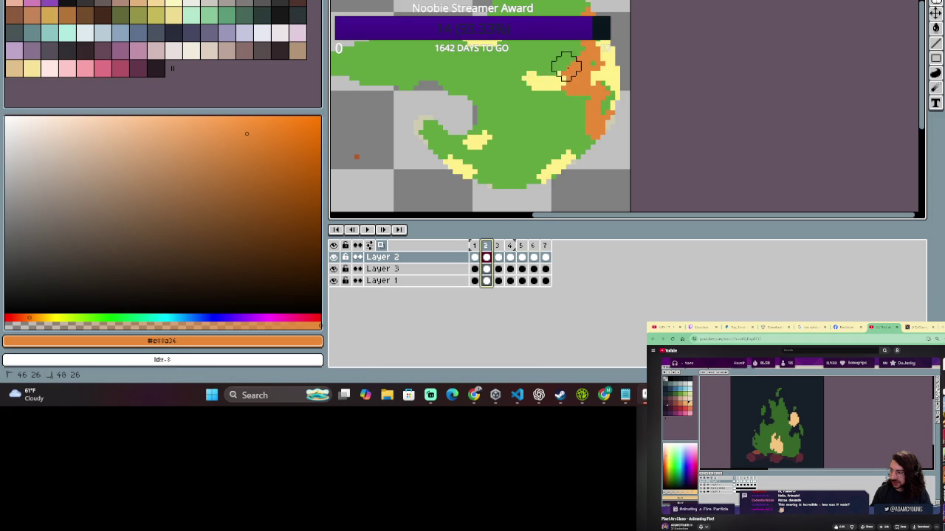
left_click(499, 256)
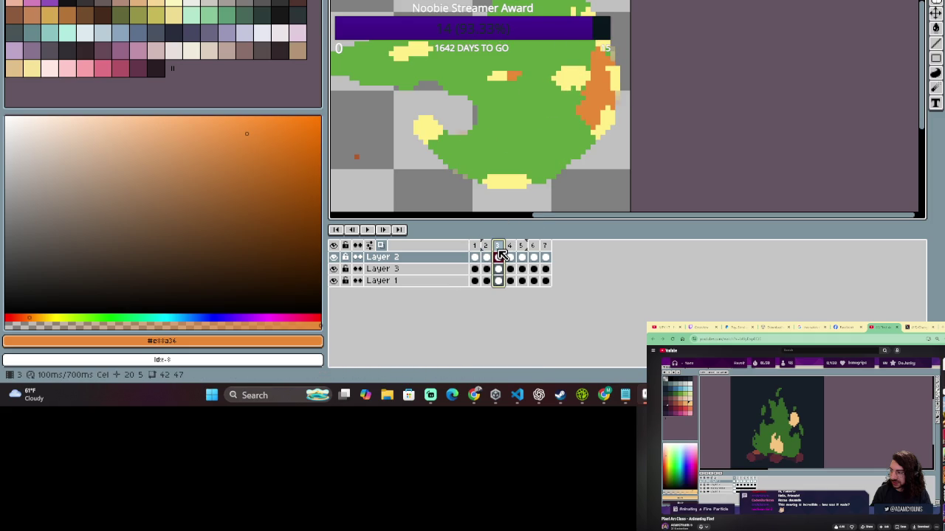
mouse_move(565, 105)
left_mouse_down()
mouse_move(591, 84)
mouse_move(552, 89)
mouse_move(561, 66)
left_mouse_up()
key("b")
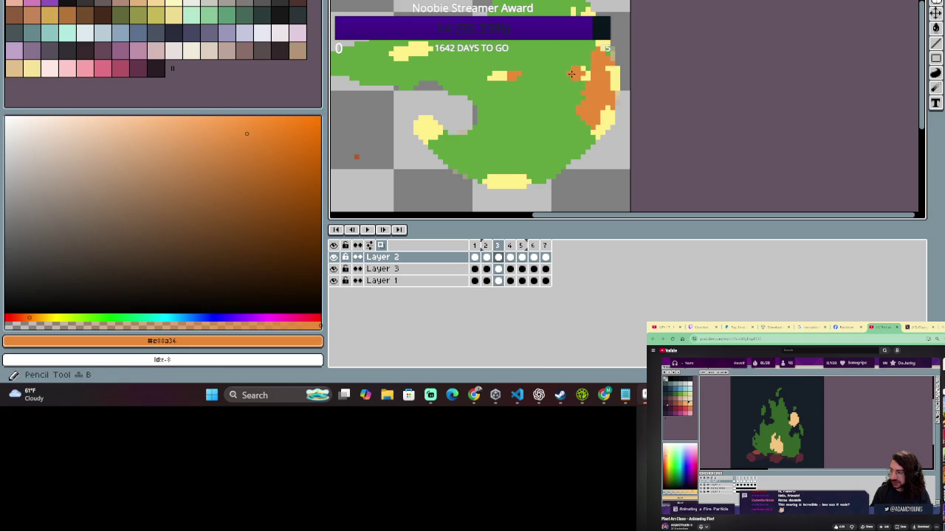
left_click_drag(575, 71, 580, 76)
Sample #FFF089 and paint a small yellow highlight by frame 3's upper-right orange rim.
key("i")
left_click(587, 72)
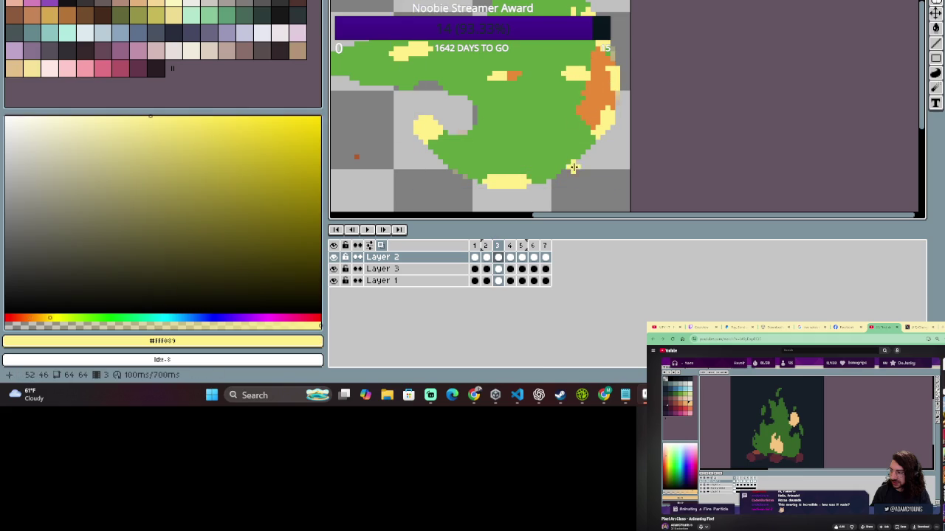
mouse_move(571, 67)
left_mouse_down()
mouse_move(578, 82)
mouse_move(591, 69)
left_mouse_up()
key("ctrl+z")
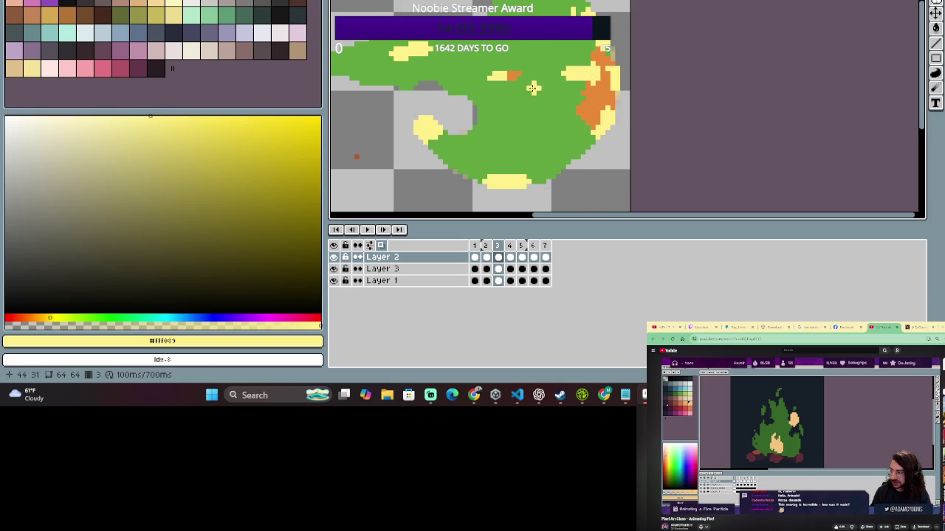
left_click(486, 247)
left_click(480, 256)
left_click_drag(480, 256, 498, 257)
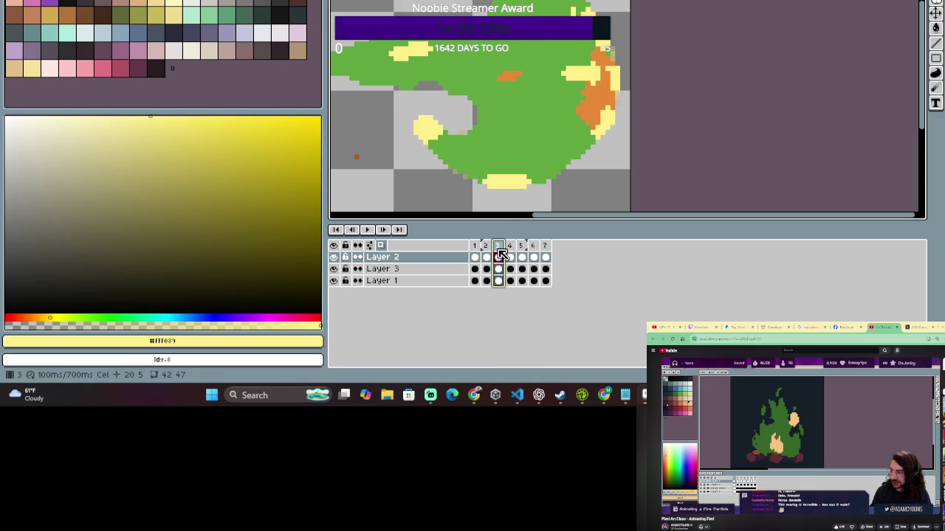
left_click(480, 246)
mouse_move(583, 83)
left_mouse_down()
mouse_move(557, 77)
mouse_move(581, 76)
left_mouse_up()
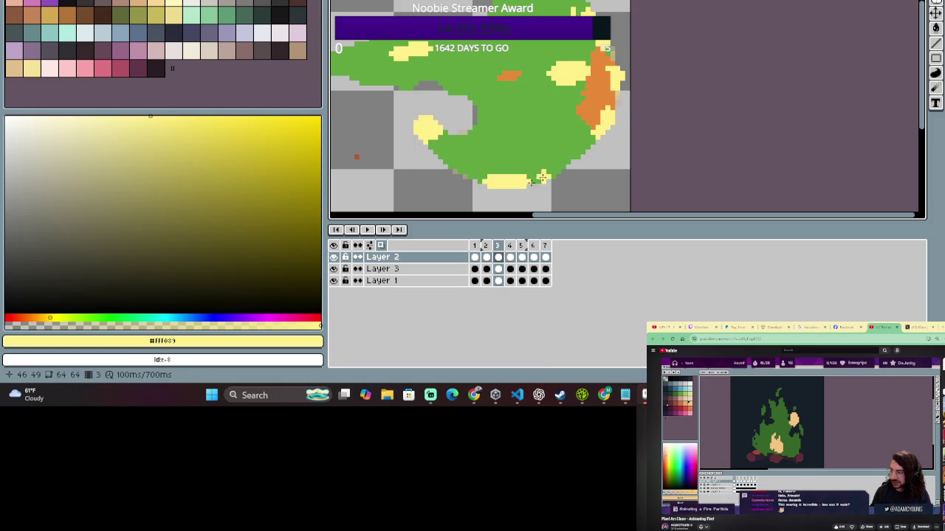
Preview frames 1 and 2 against frame 3 to check the new highlight.
left_click(485, 246)
left_click(475, 247)
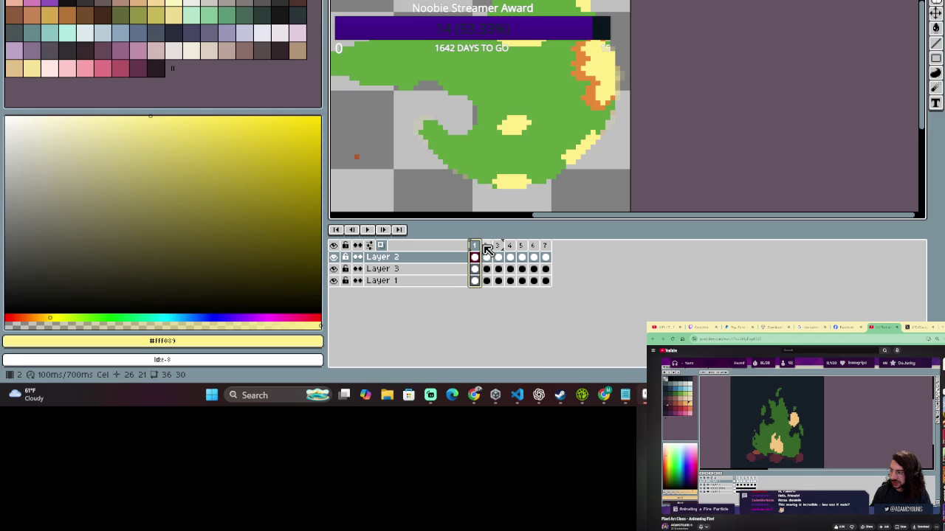
left_click(487, 246)
left_click(498, 246)
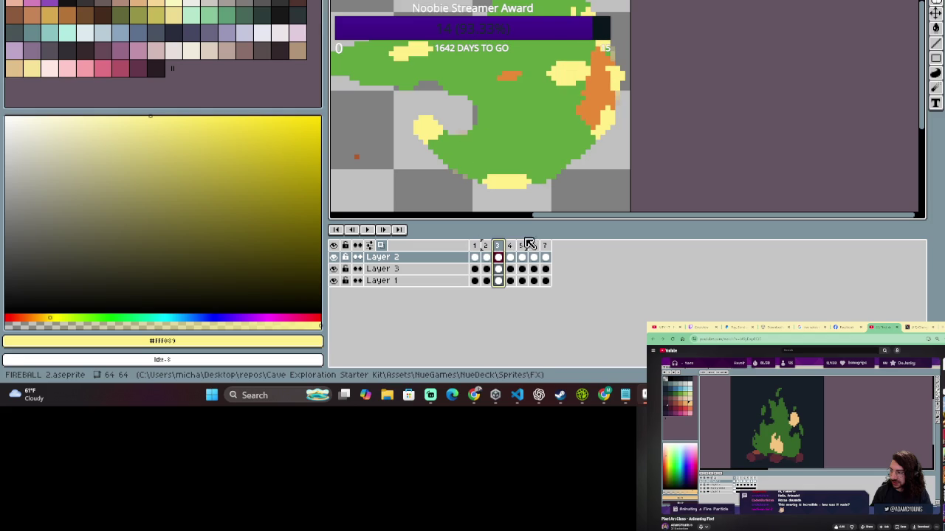
left_click(510, 254)
Erase the stray yellow pixel clusters in frame 4, checking against frame 3.
key("e")
mouse_move(569, 67)
left_mouse_down()
mouse_move(559, 80)
mouse_move(583, 81)
left_mouse_up()
left_click_drag(544, 148, 601, 135)
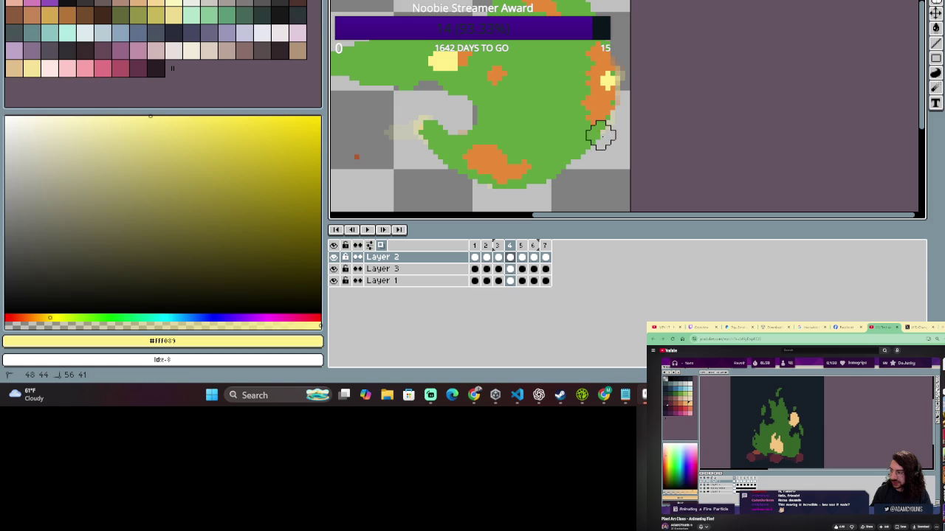
left_click(465, 268)
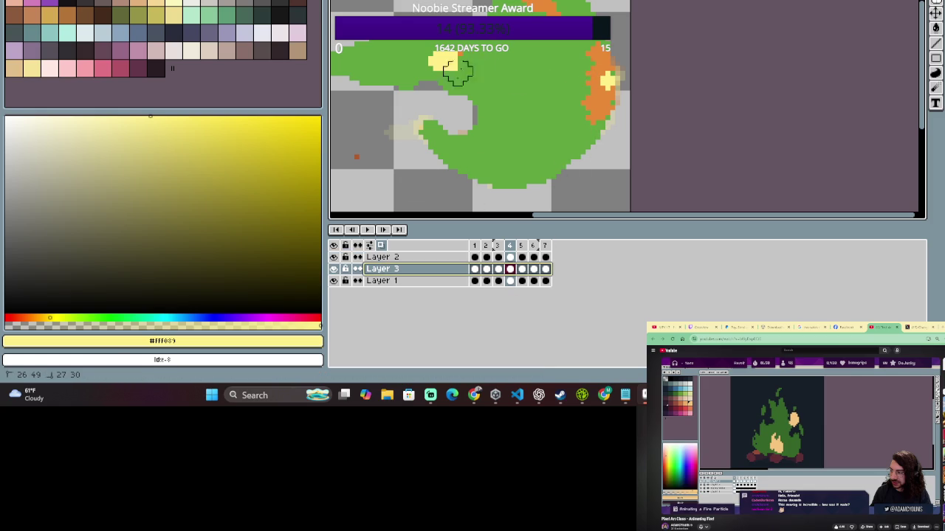
left_click(506, 256)
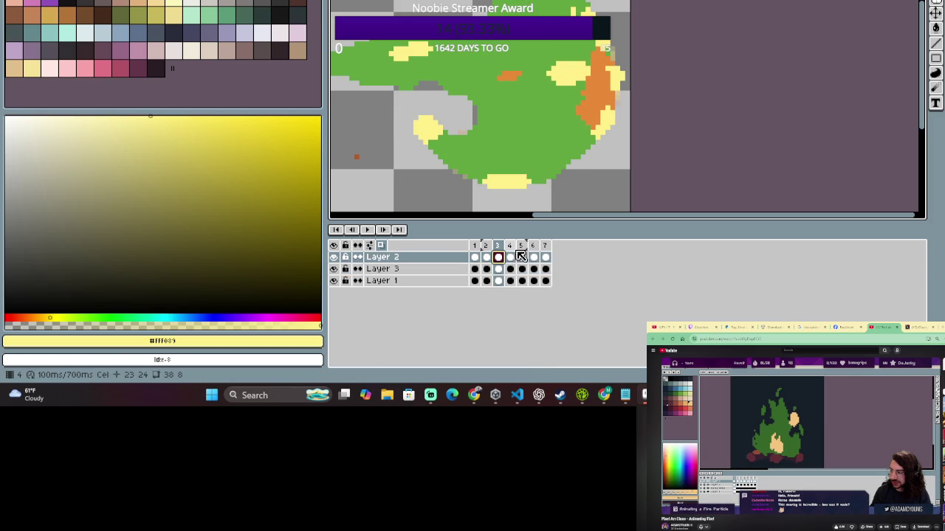
left_click(511, 252)
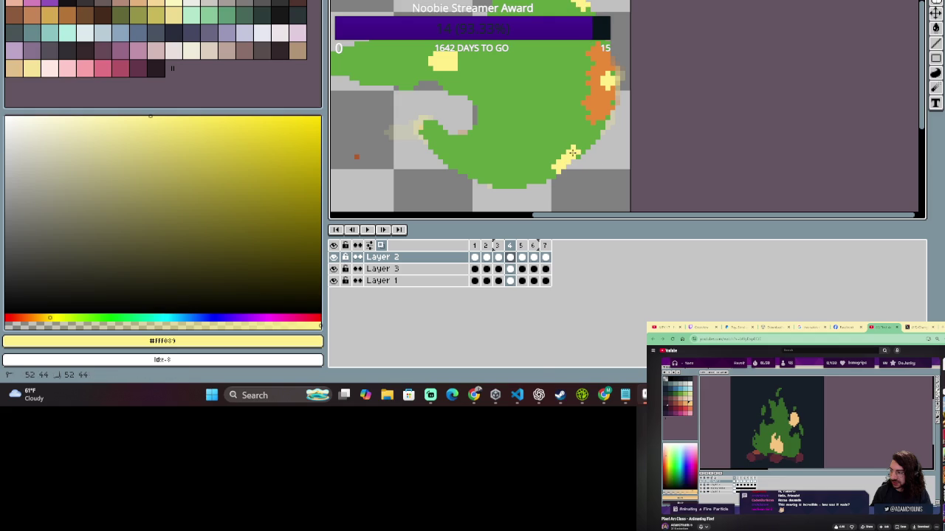
left_click(500, 256)
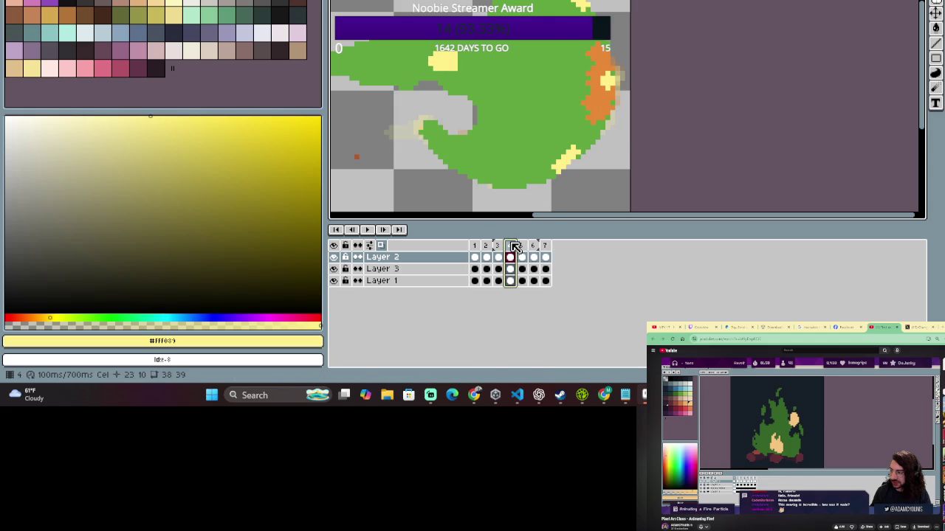
left_click(498, 245)
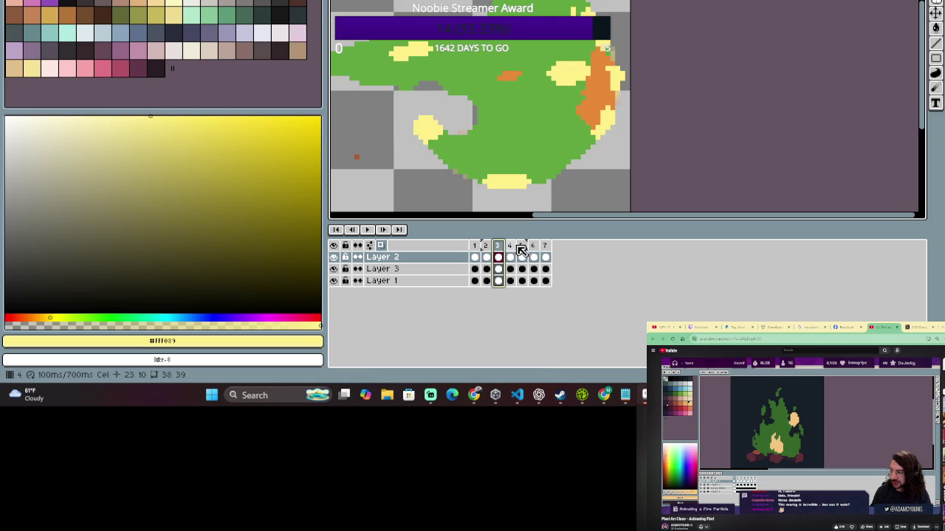
left_click(512, 247)
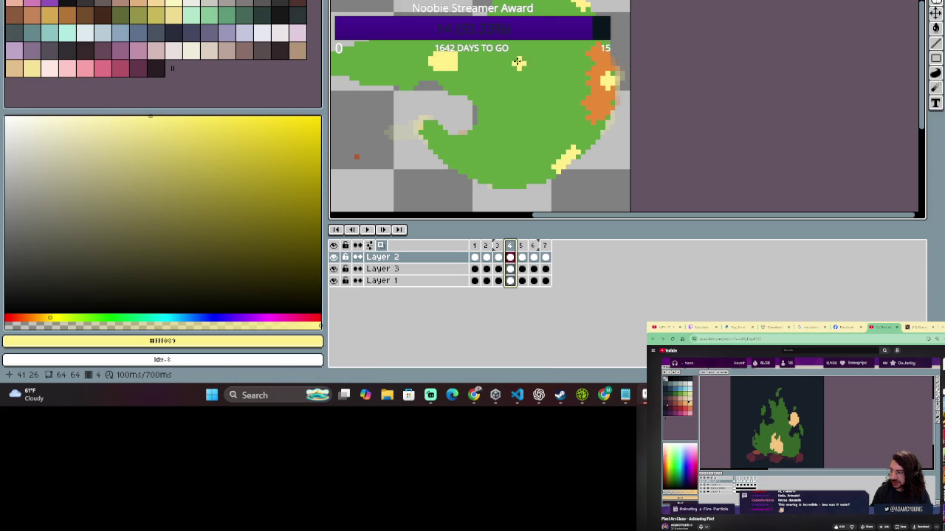
Paint a yellow blob near the top of frame 4 and nudge it right and down.
left_click_drag(504, 68, 521, 69)
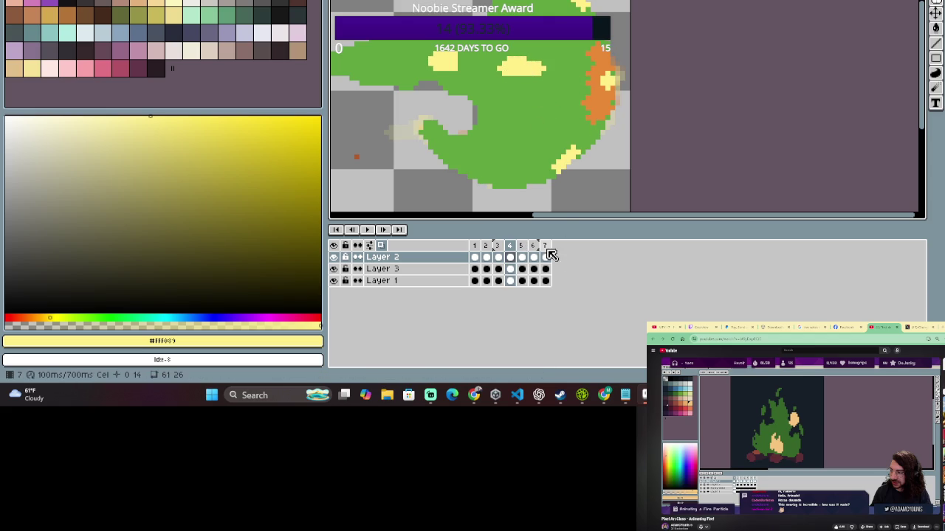
left_click(499, 248)
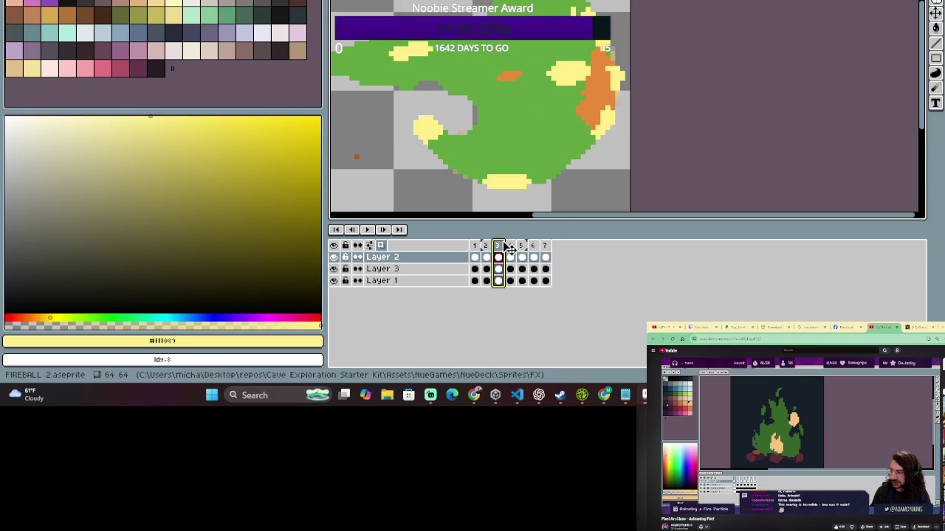
left_click(507, 245)
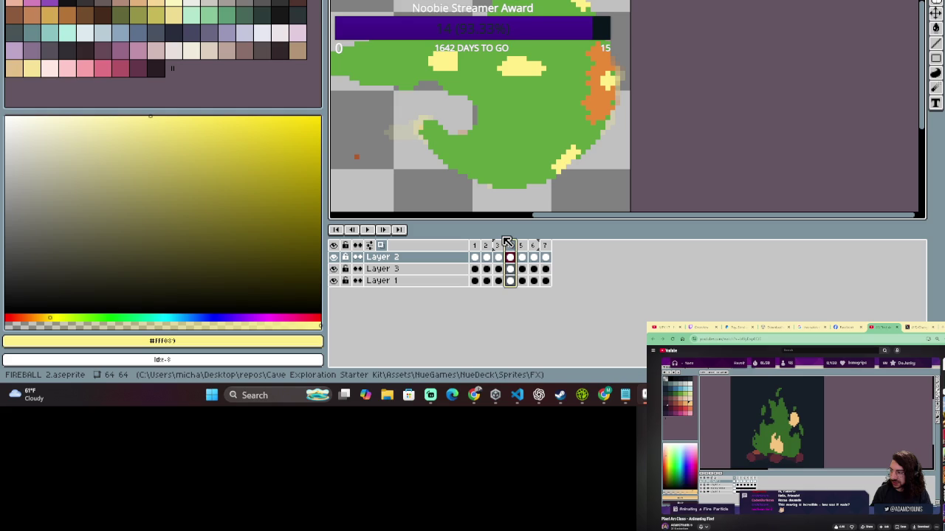
left_click_drag(479, 46, 573, 100)
left_click_drag(525, 74, 551, 82)
left_click(553, 132)
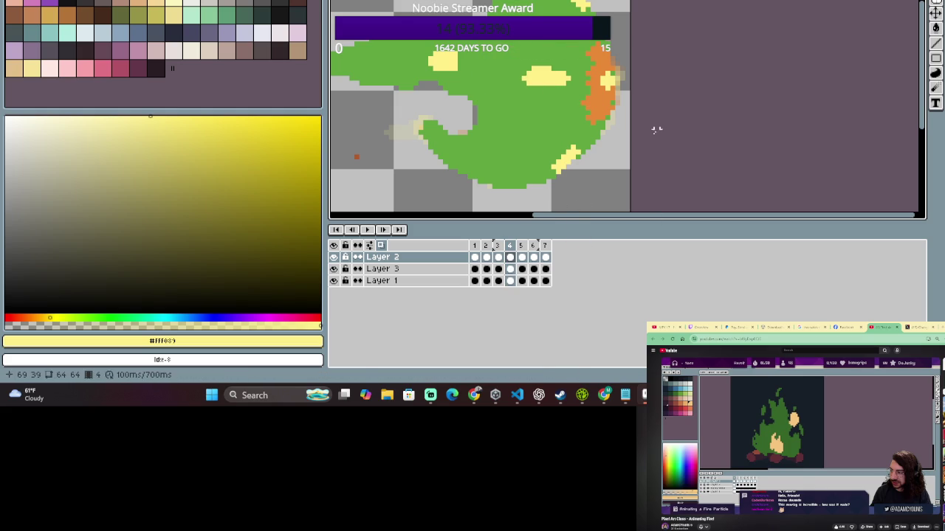
left_click(497, 257)
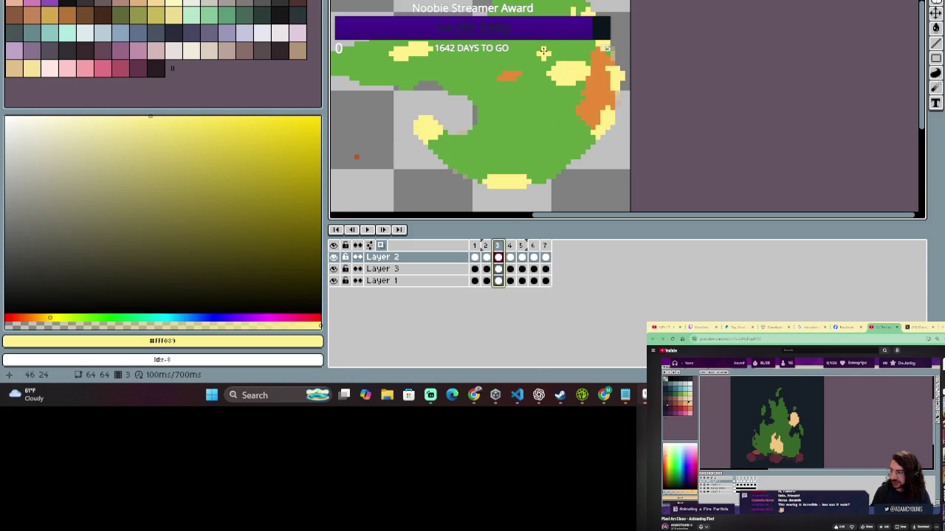
Select the upper-right yellow blob, flip between frames 3 and 4, then drop the selection.
key("m")
mouse_move(533, 49)
left_mouse_down()
mouse_move(603, 98)
mouse_move(592, 101)
left_mouse_up()
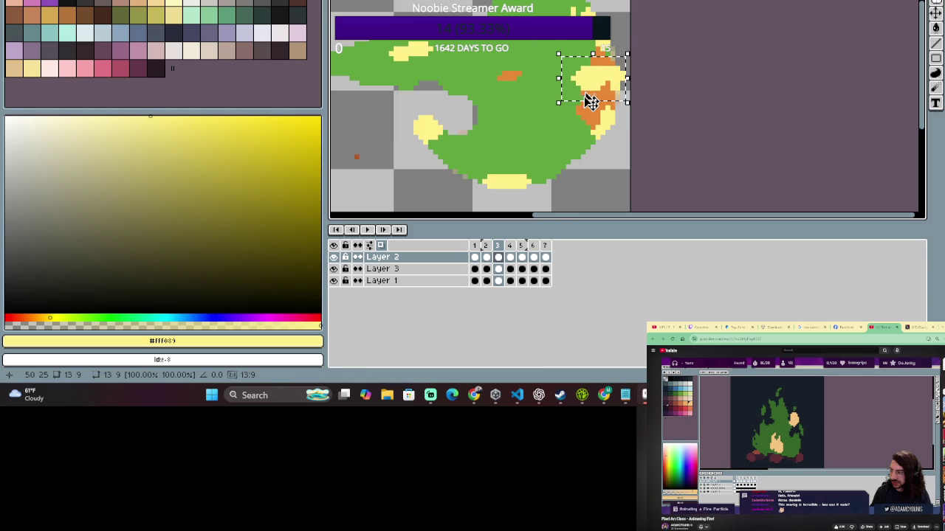
left_click(510, 245)
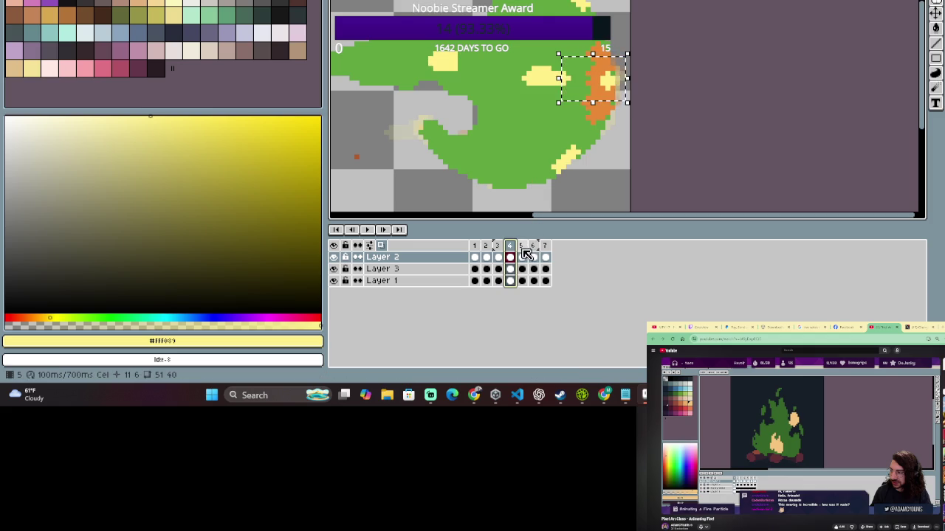
key("Left")
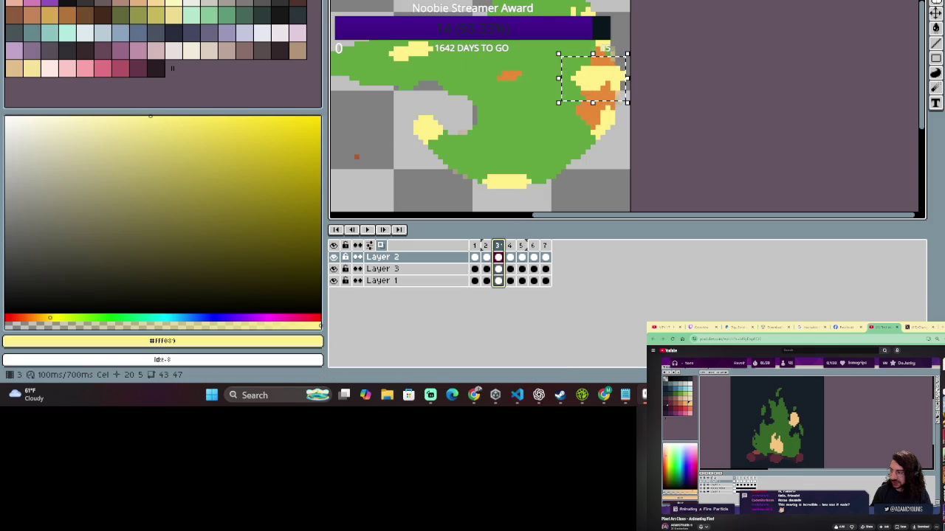
key("Right")
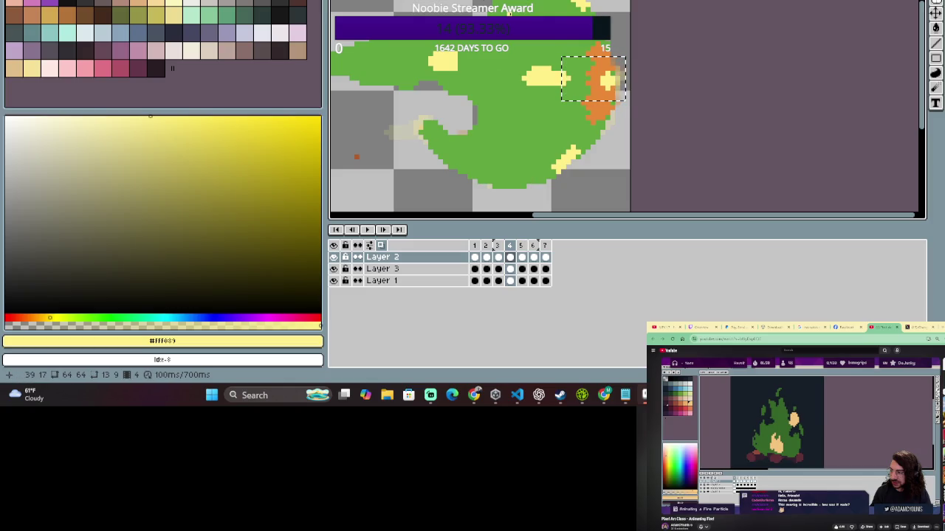
key("ctrl+d")
key("b")
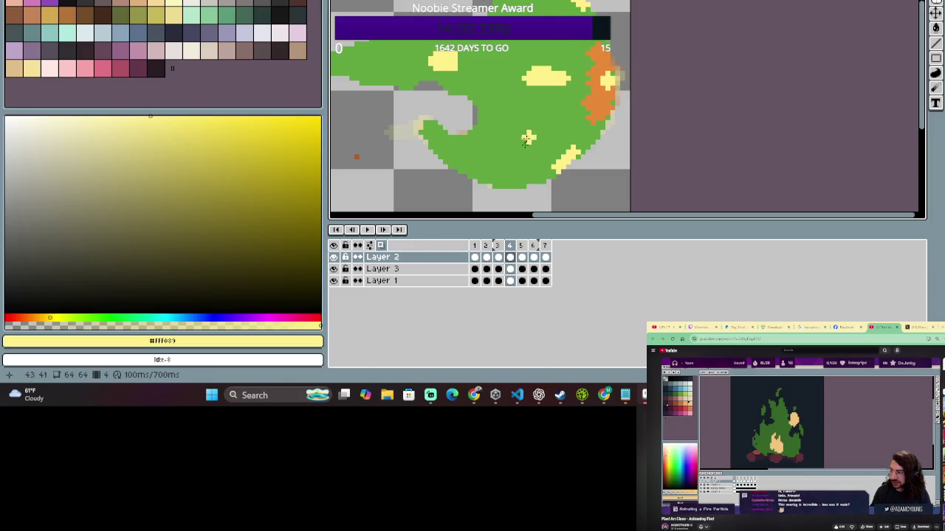
Flip repeatedly between frames 3 and 4 to check the highlights animate, ending on frame 4.
left_click(500, 251)
left_click(509, 250)
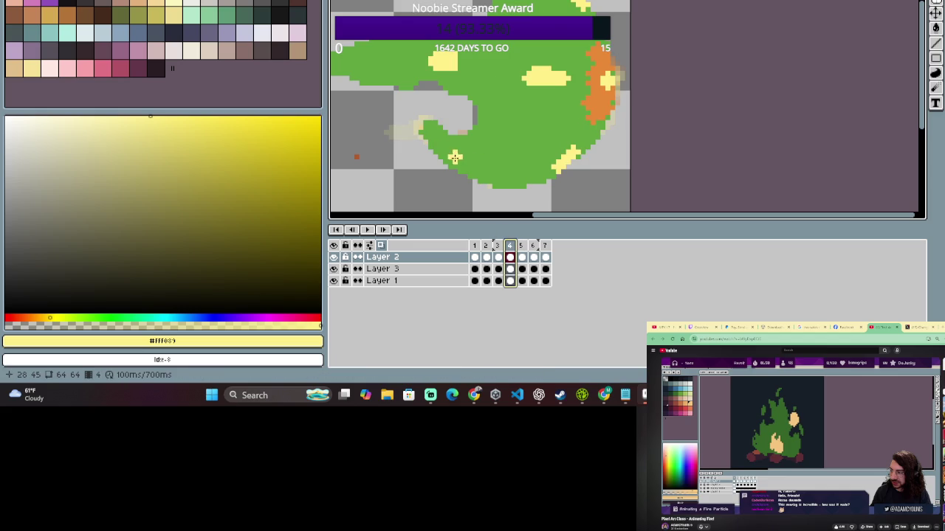
left_click(499, 251)
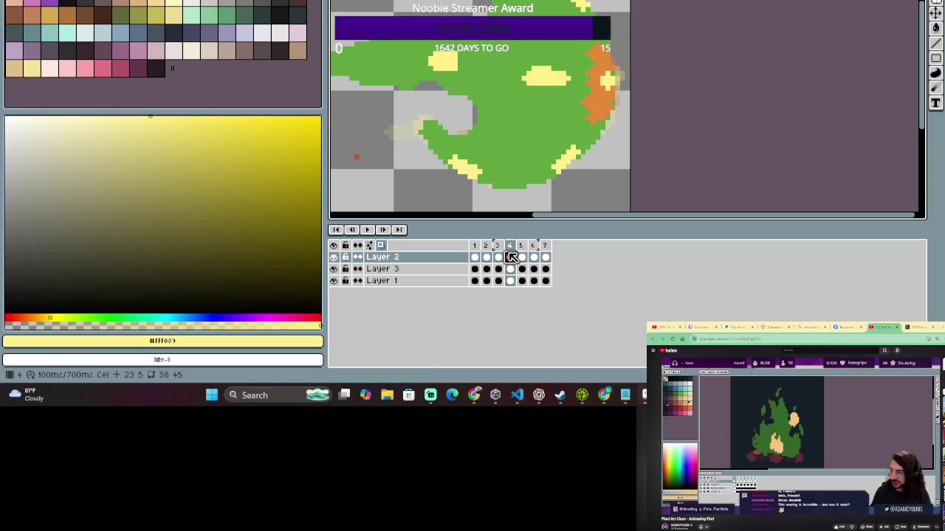
left_click(498, 256)
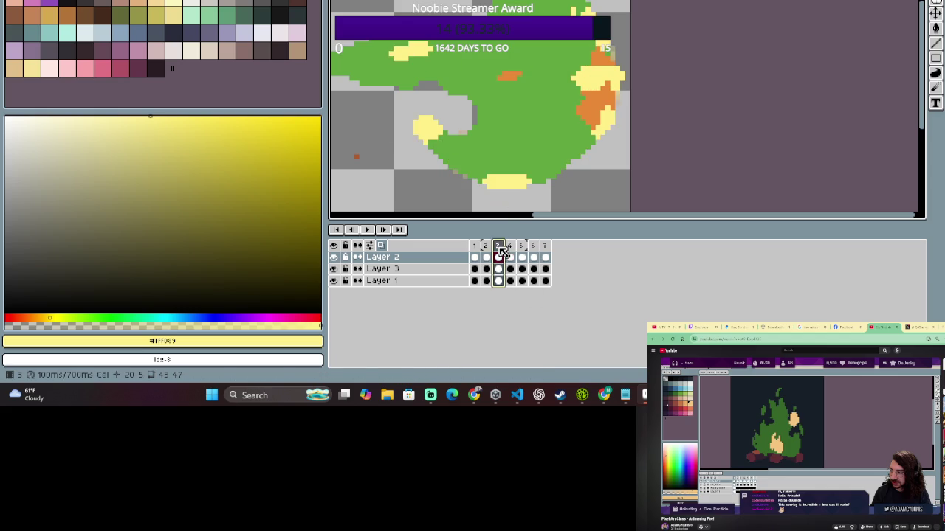
left_click(510, 251)
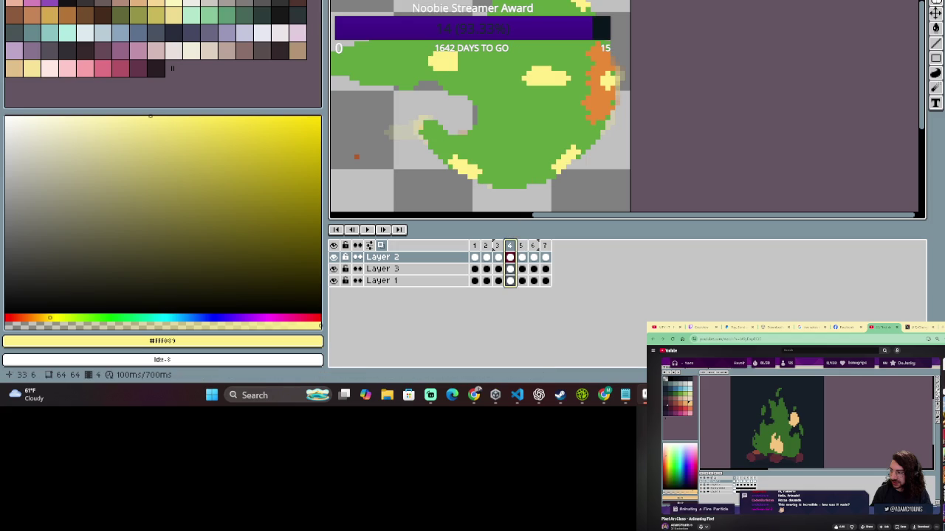
left_click(498, 251)
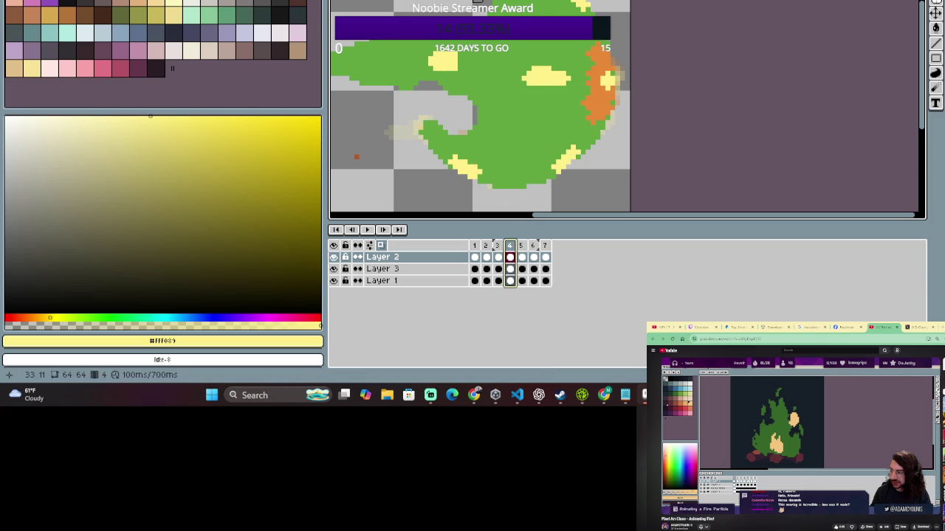
left_click(498, 257)
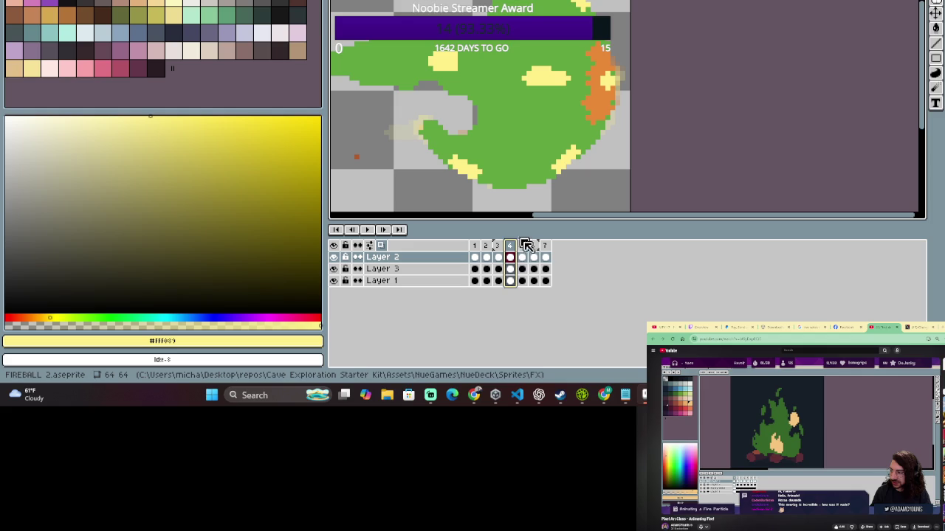
left_click(498, 257)
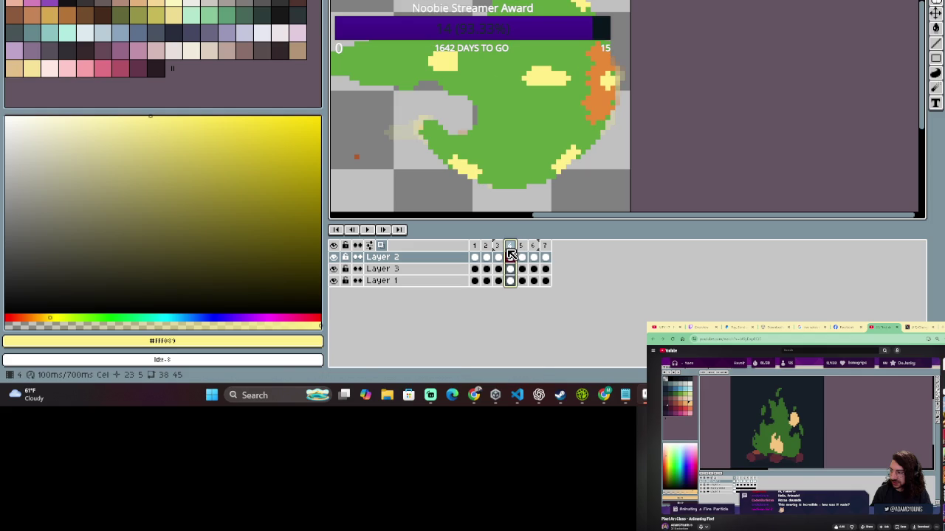
left_click(500, 254)
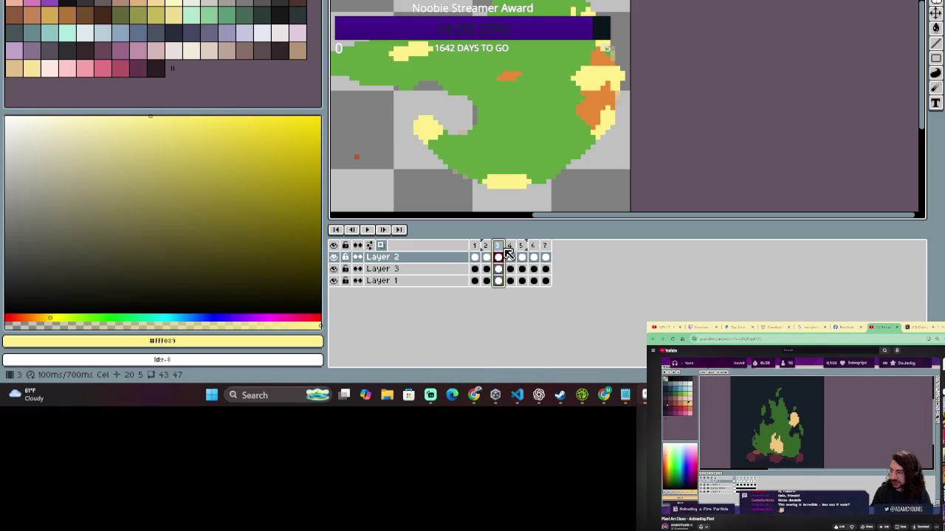
left_click(509, 254)
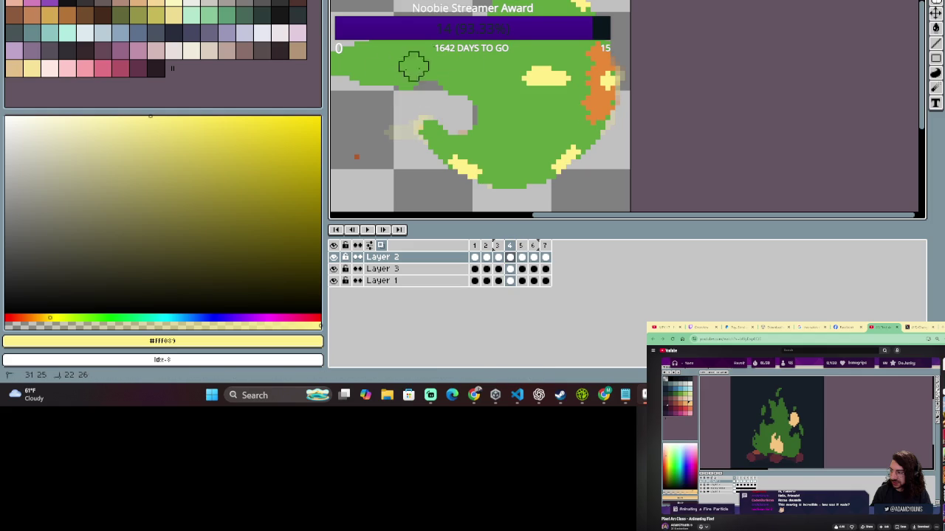
Step through frames 2, 3 and 4 of the fireball.
left_click(486, 249)
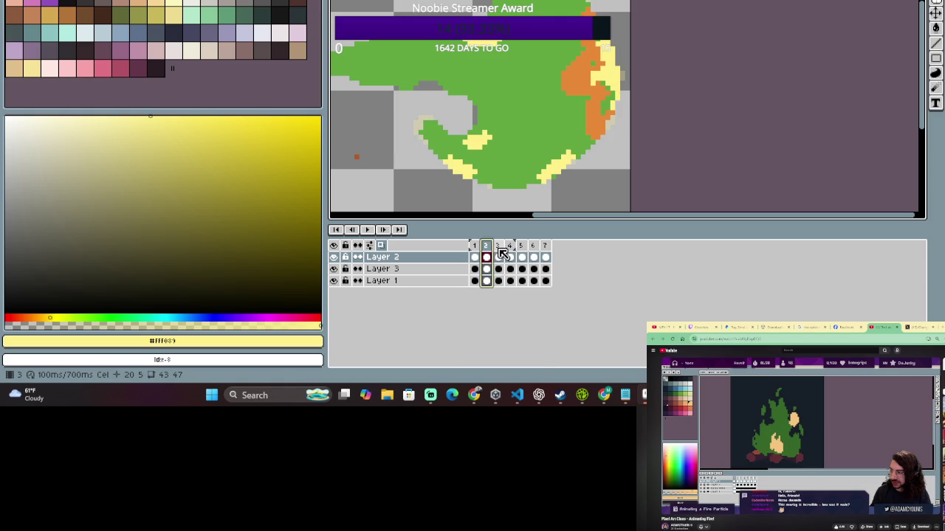
left_click(499, 255)
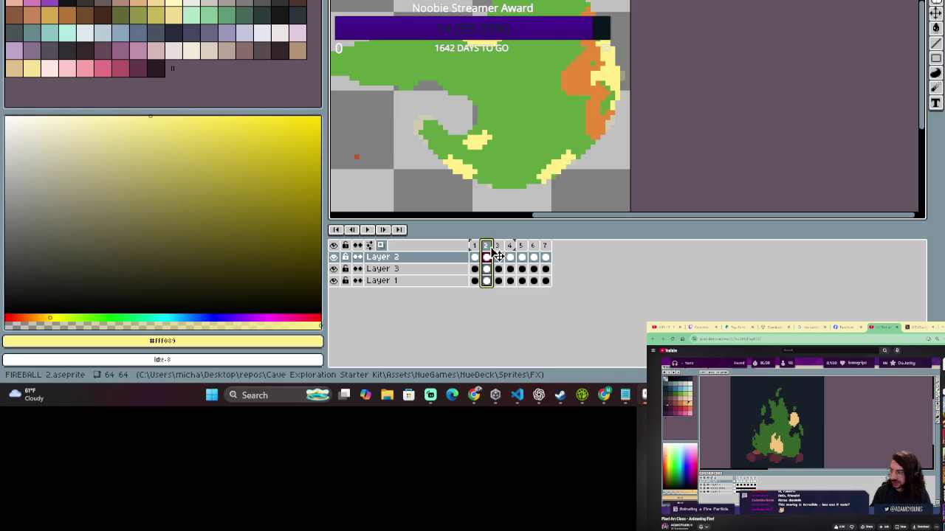
left_click(498, 254)
left_click(510, 252)
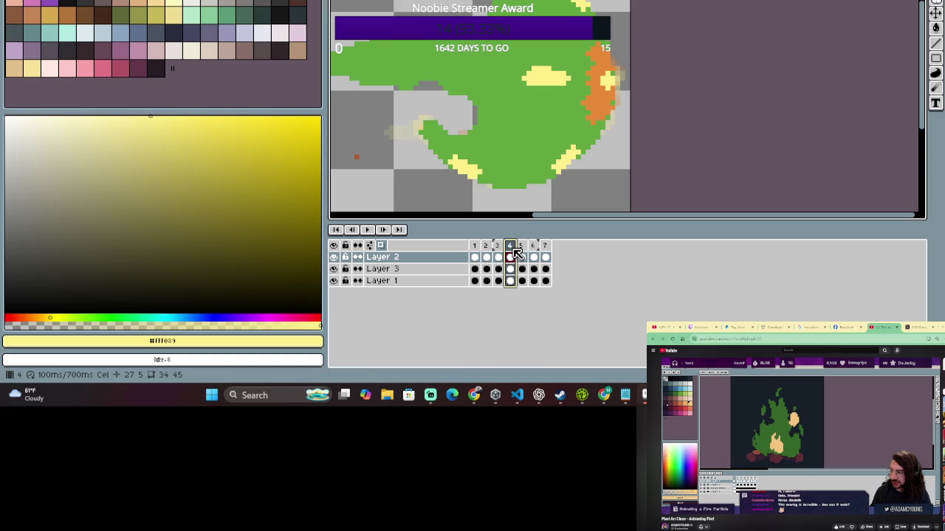
scroll(369, 85, "left", 2)
Select the frame range 1 through 5 in the timeline with the Pencil active.
key("b")
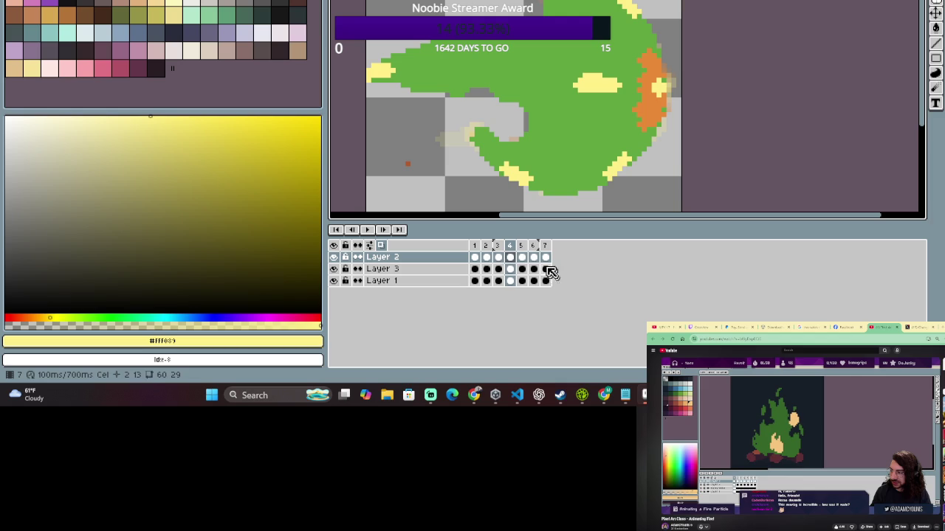
left_click(510, 247)
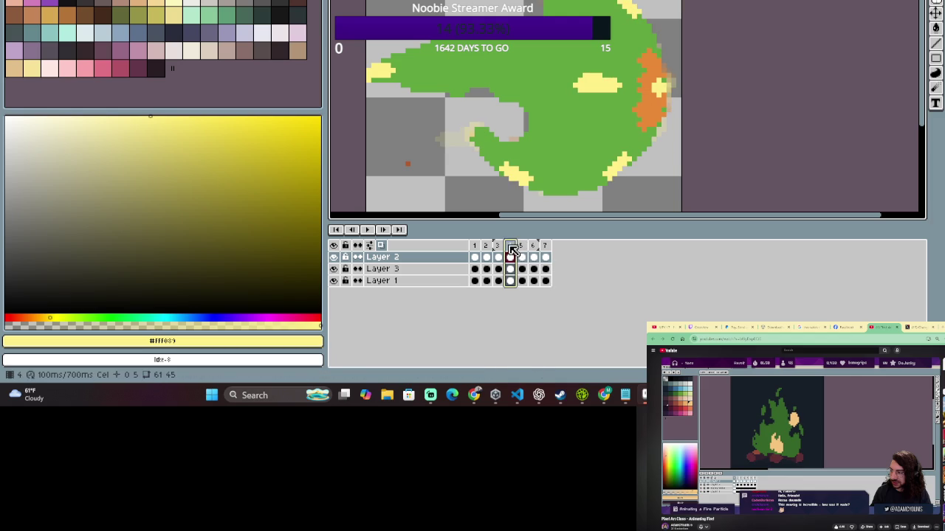
mouse_move(476, 251)
left_mouse_down()
mouse_move(513, 249)
mouse_move(501, 252)
left_mouse_up()
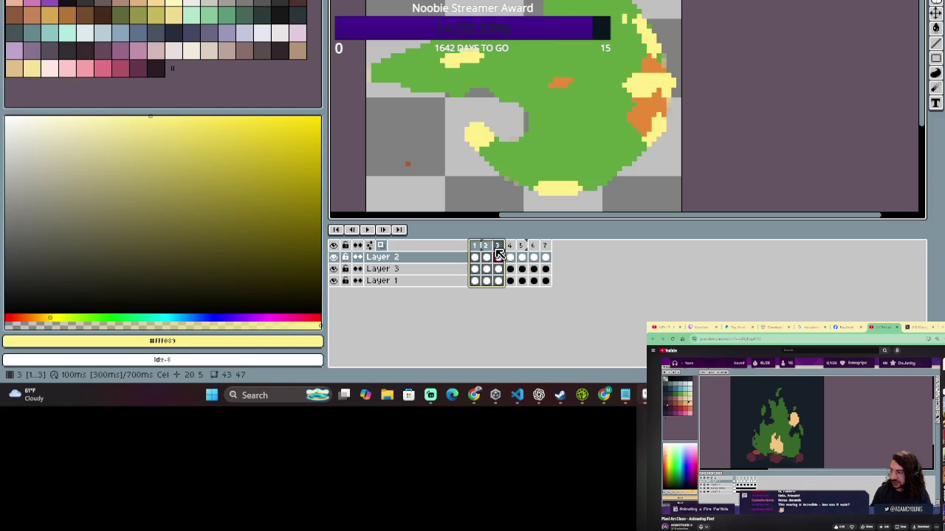
left_click_drag(498, 253, 521, 250)
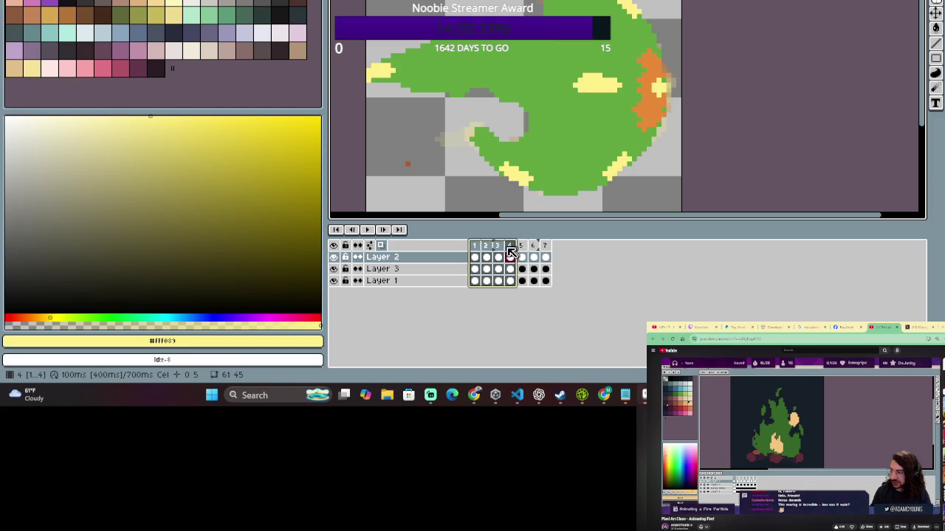
left_click(478, 258)
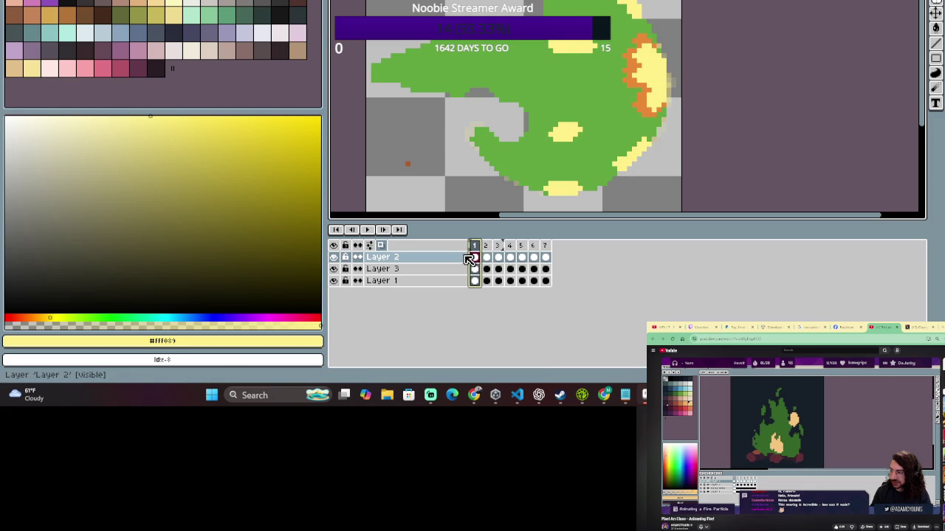
left_click(499, 250, "shift")
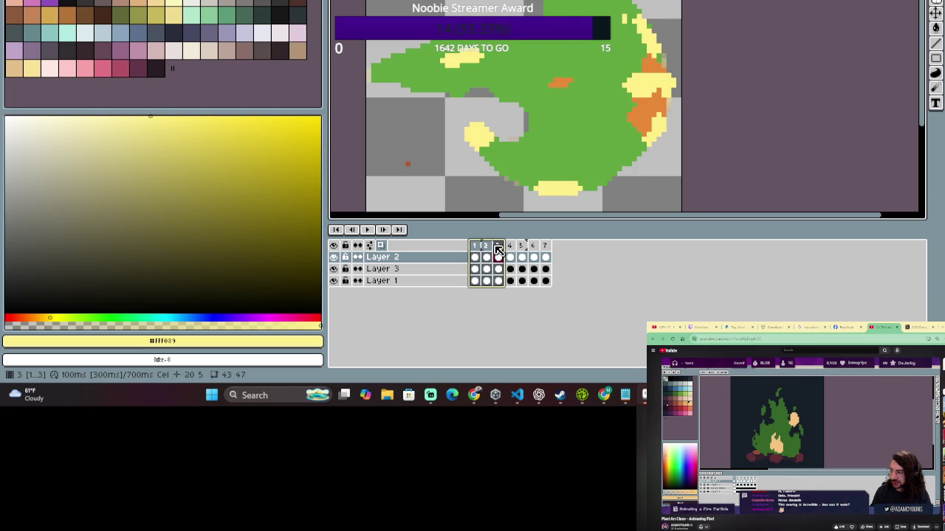
left_click(508, 247, "shift")
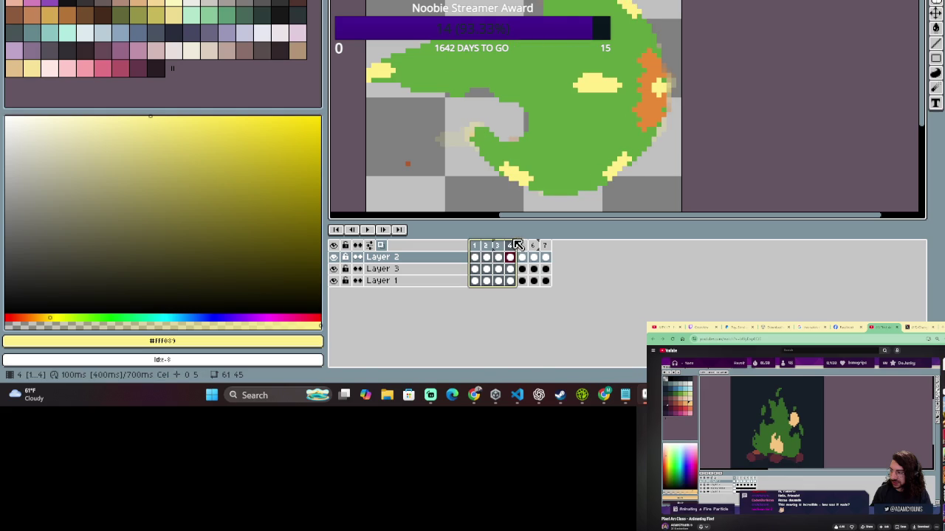
left_click(521, 245, "shift")
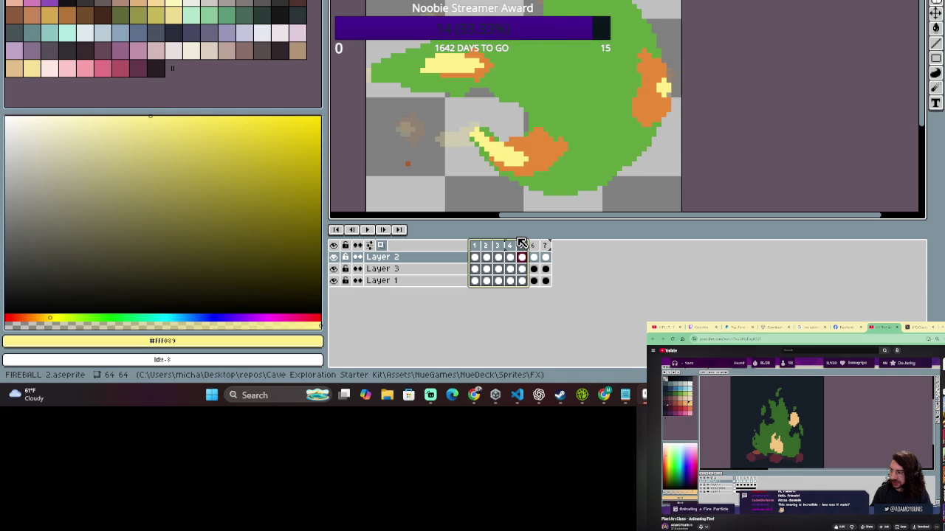
Erase the yellow flames from frame 5's orange shapes, leaving a small yellow touch.
left_click_drag(470, 128, 477, 158)
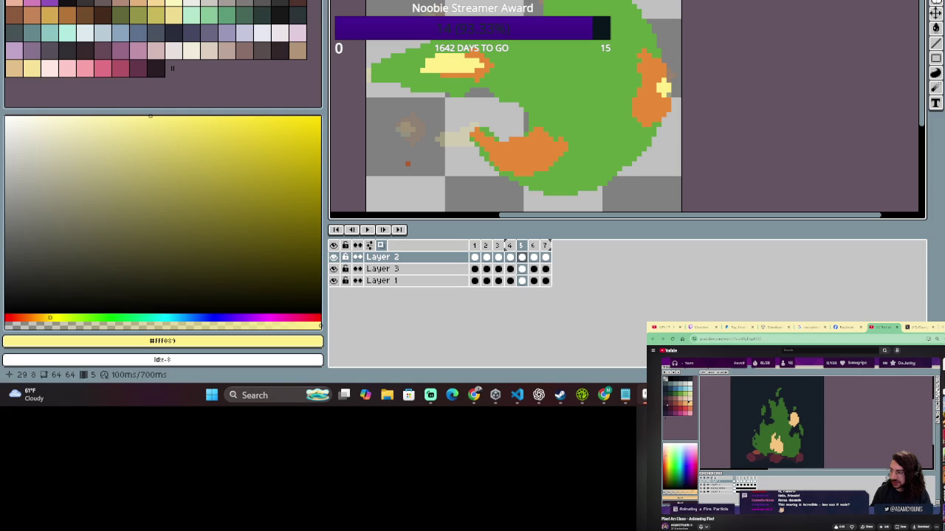
left_click_drag(487, 127, 477, 145)
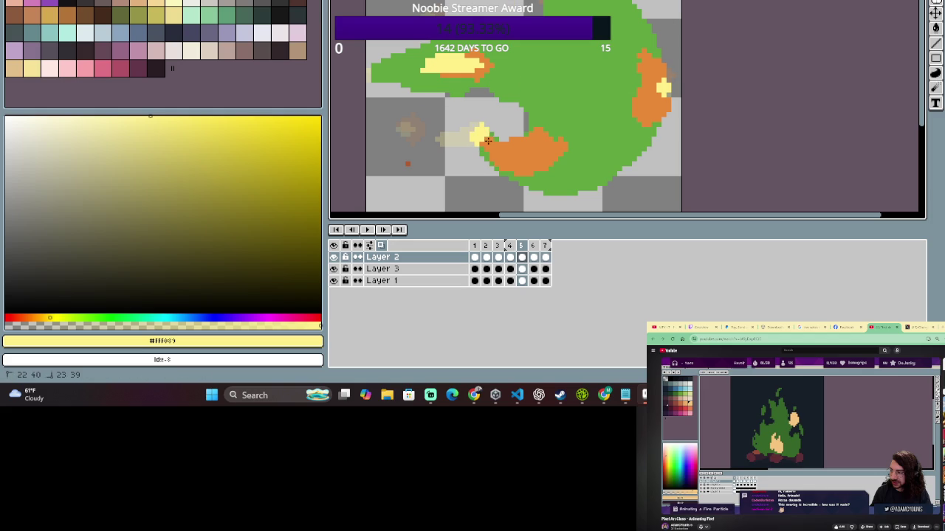
key("e")
left_click_drag(424, 63, 484, 65)
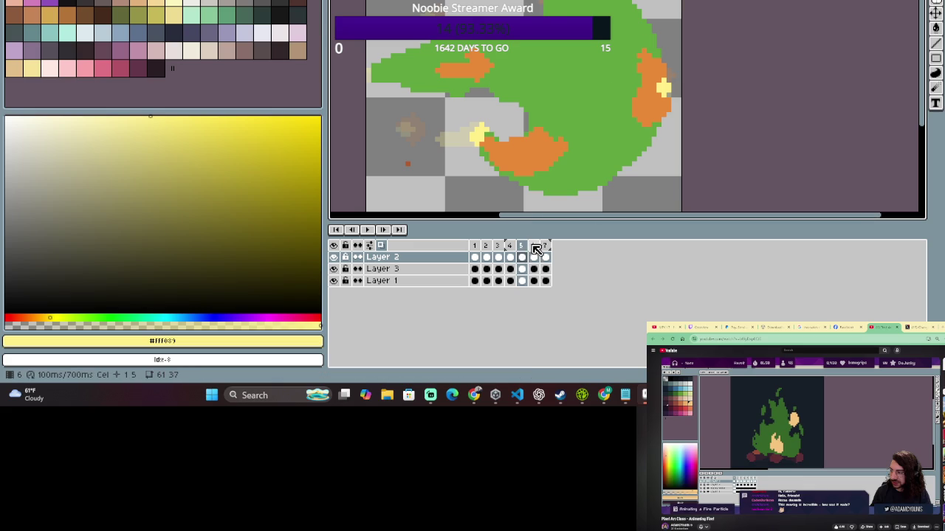
On frame 6, select Layer 3 and hide the green Layer 1.
left_click(533, 246)
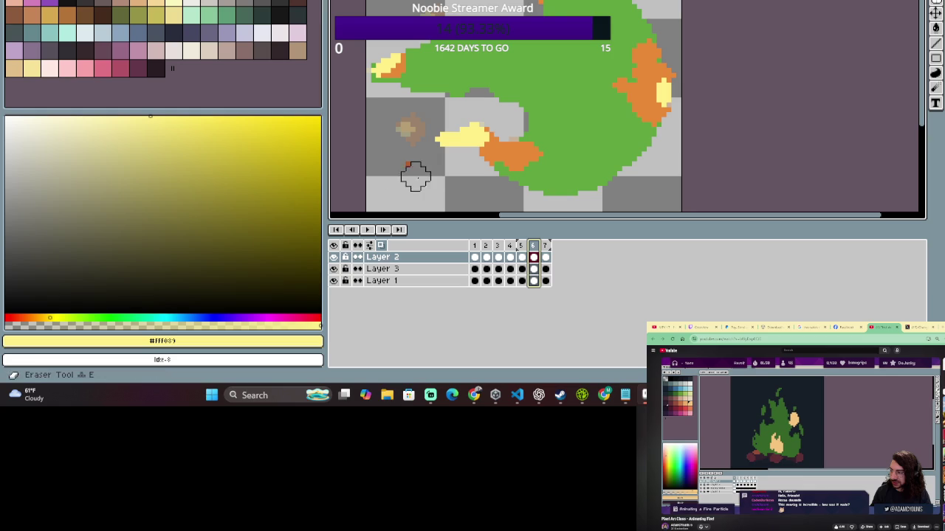
scroll(517, 140, "left", 1)
scroll(497, 55, "left", 1)
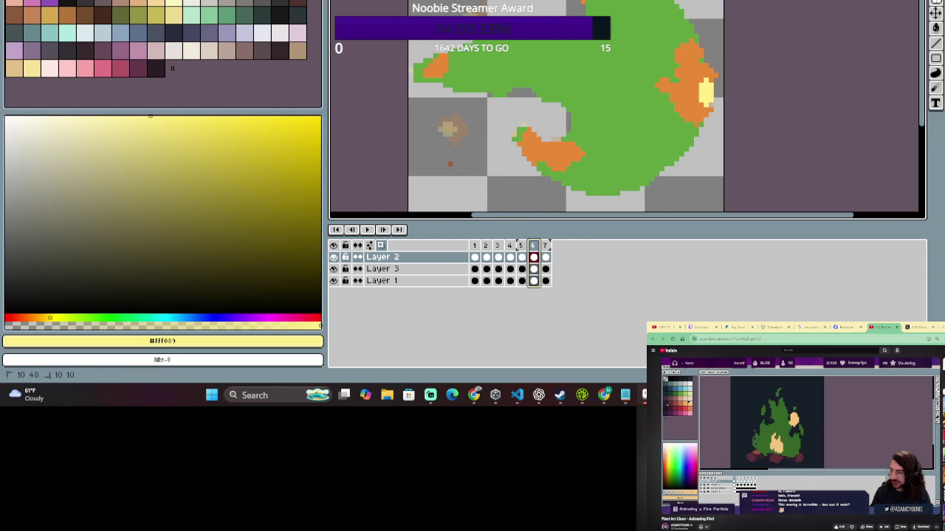
left_click(533, 268)
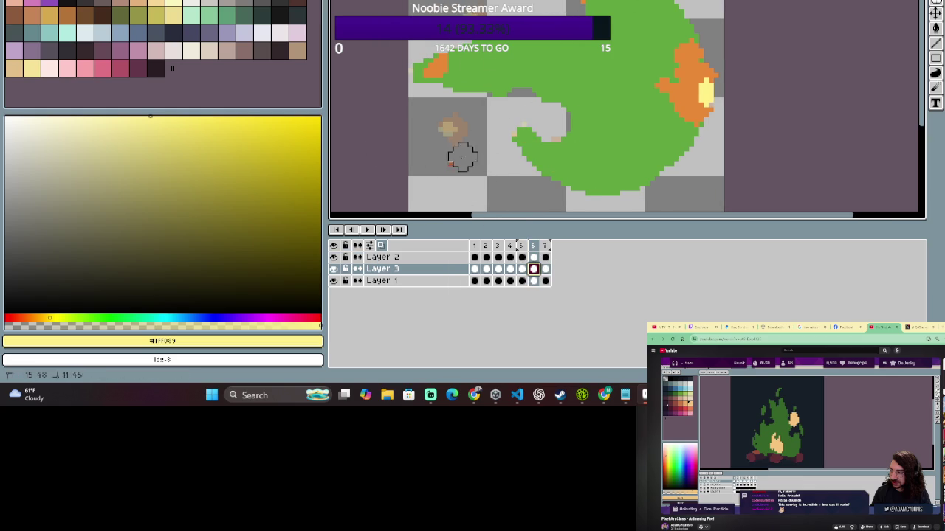
scroll(436, 93, "down", 1)
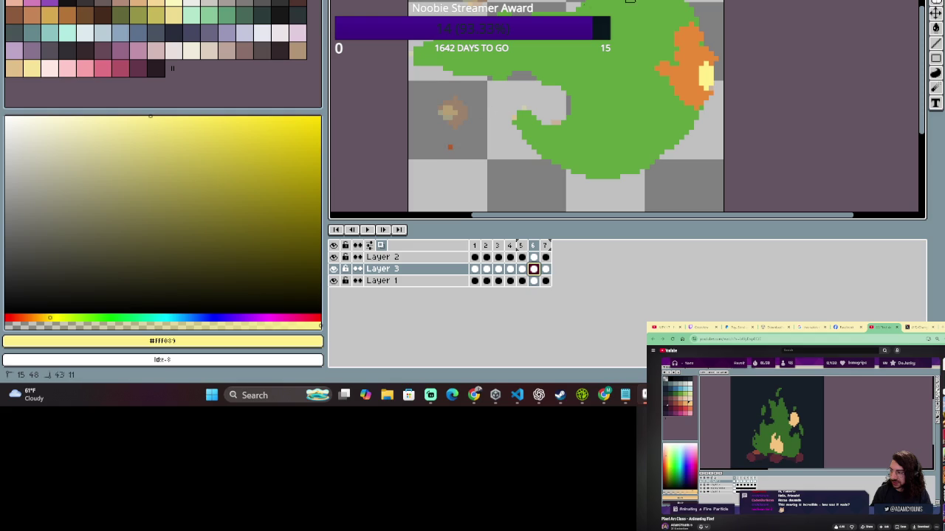
left_click(333, 282)
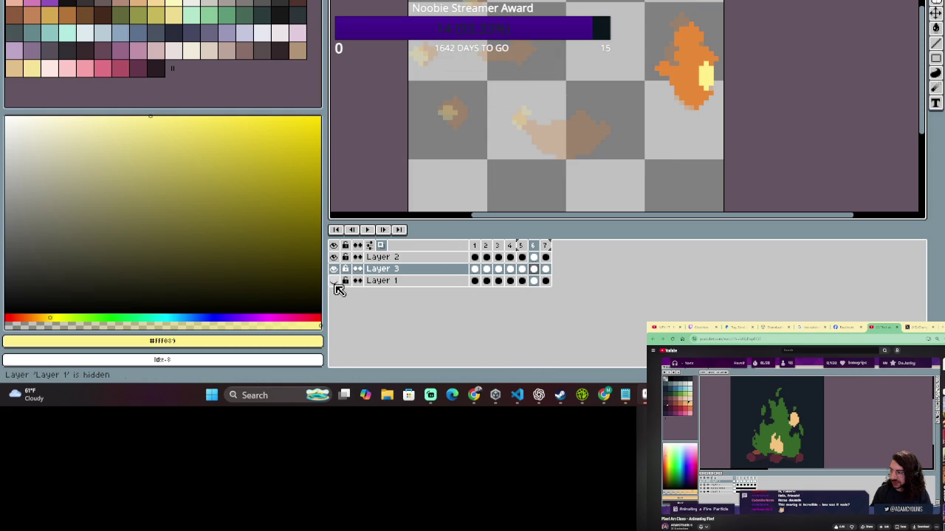
Show Layer 1 again and lower its opacity to about 50% in Layer Properties.
left_click(335, 283)
left_click(335, 283)
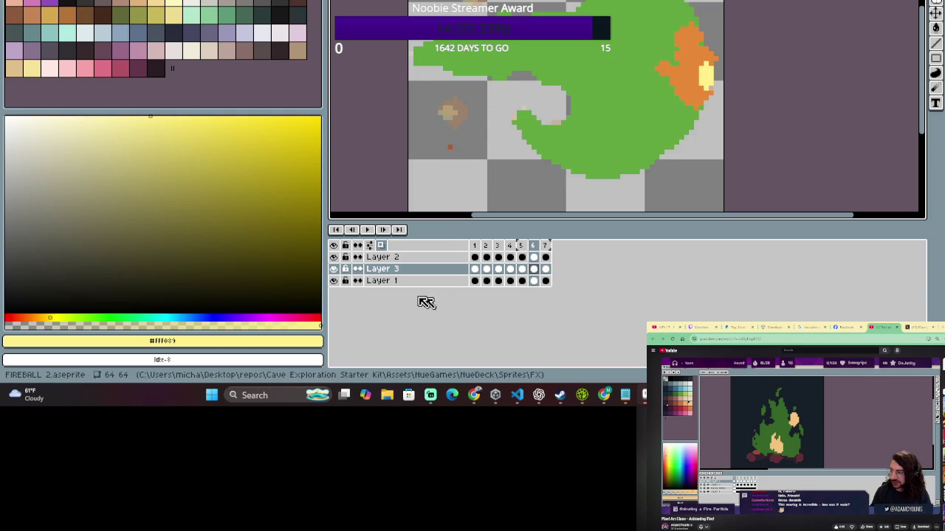
double_click(401, 282)
left_click(546, 138)
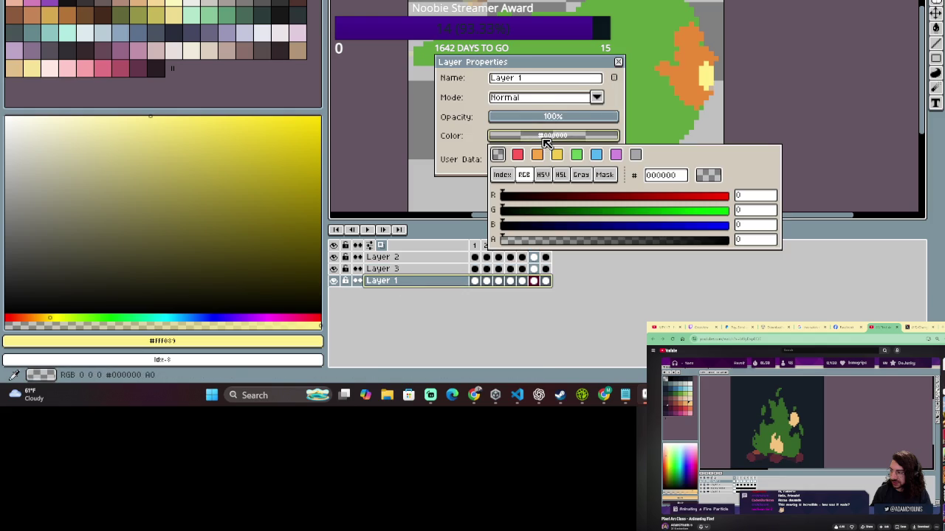
left_click(643, 241)
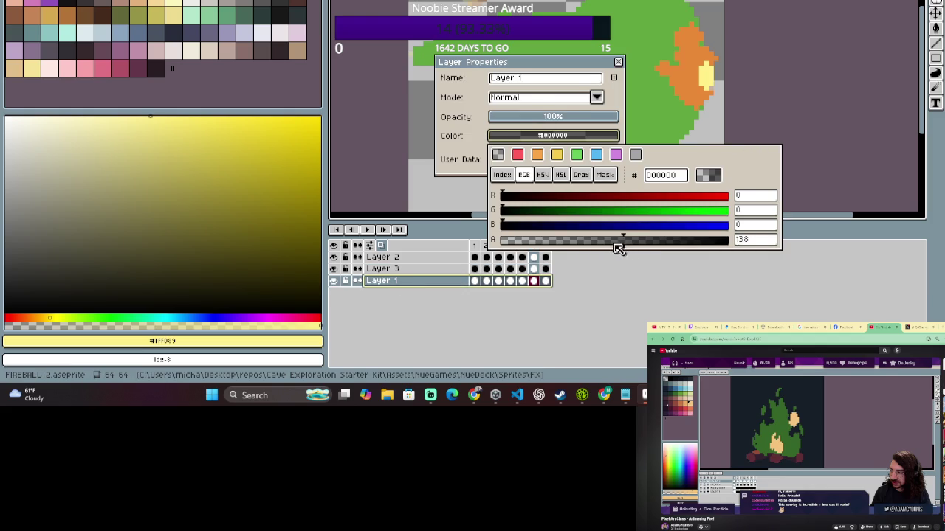
left_click(684, 300)
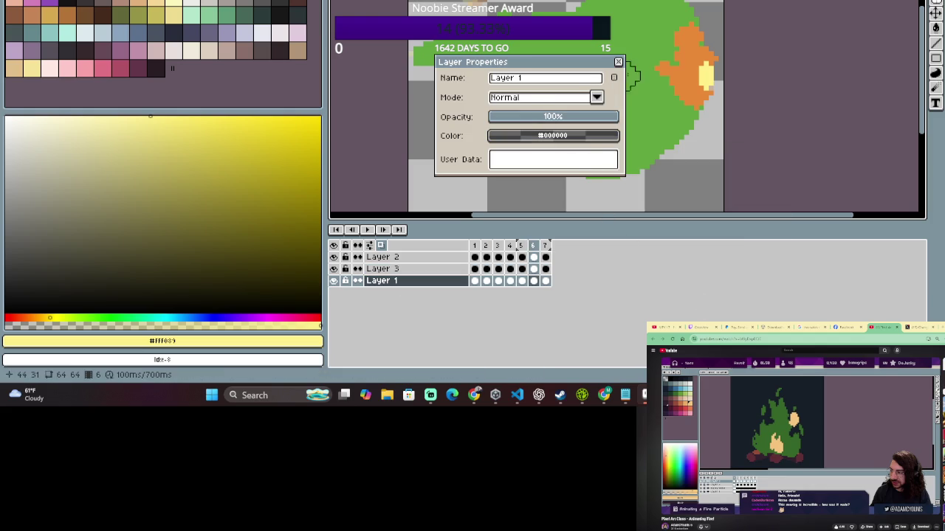
left_click(554, 118)
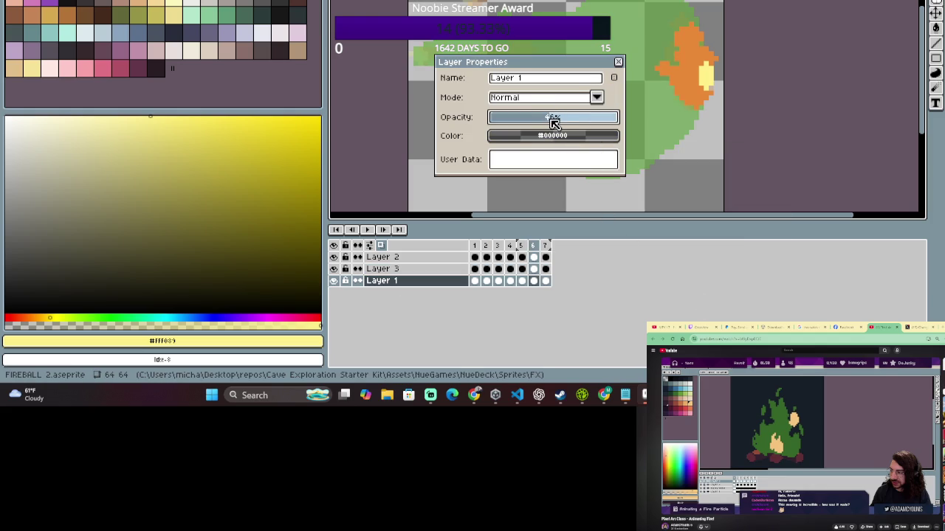
left_click(618, 61)
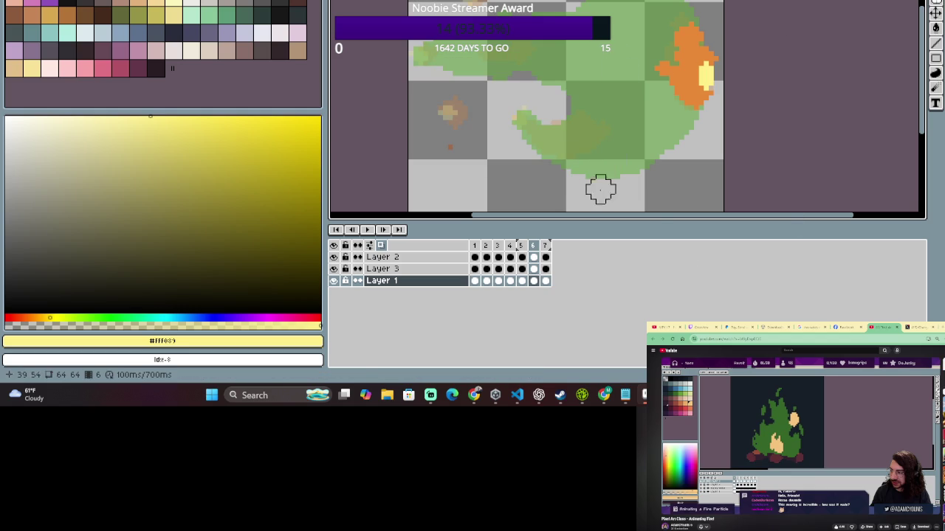
left_click(521, 246)
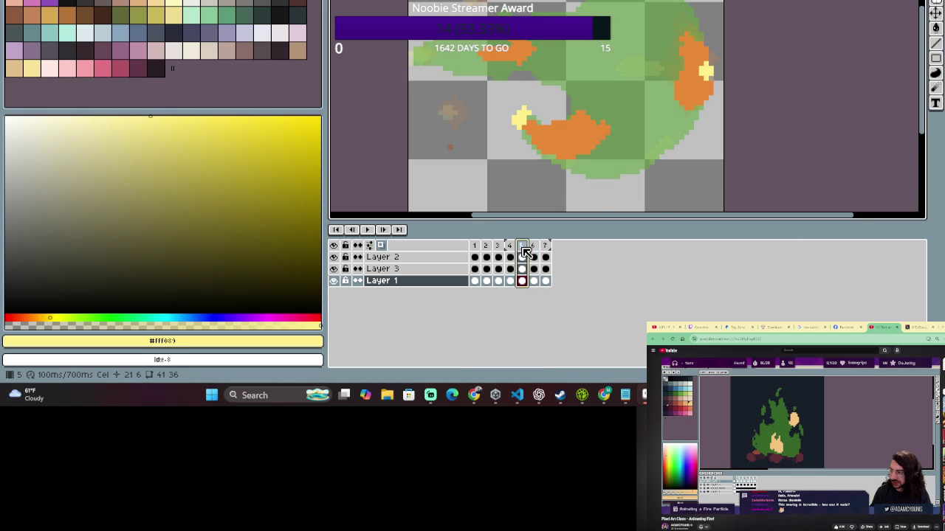
Erase the orange flame blob from Layer 3 on frame 5.
left_click(433, 268)
key("e")
mouse_move(570, 120)
left_mouse_down()
mouse_move(569, 165)
mouse_move(556, 127)
mouse_move(514, 158)
left_mouse_up()
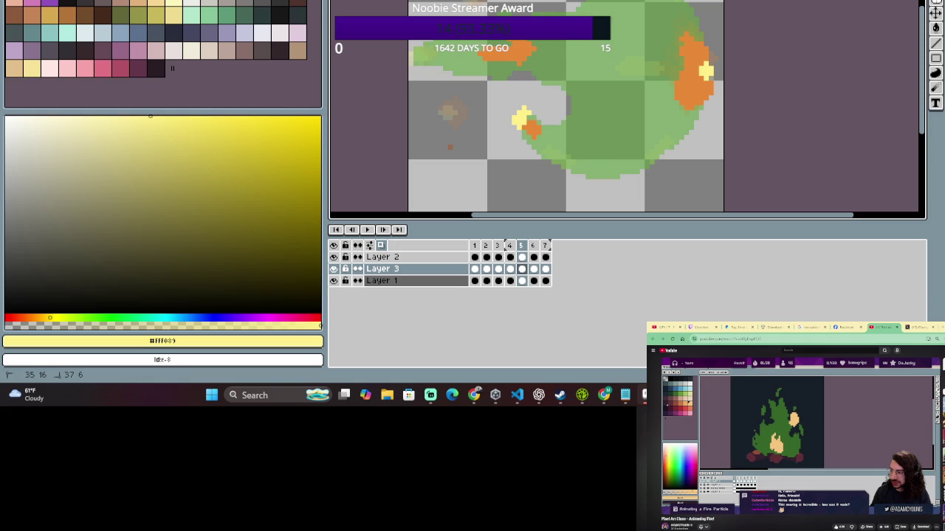
On frame 3, paint yellow near the top orange patch, undo it, and select Layer 3.
left_click(510, 247)
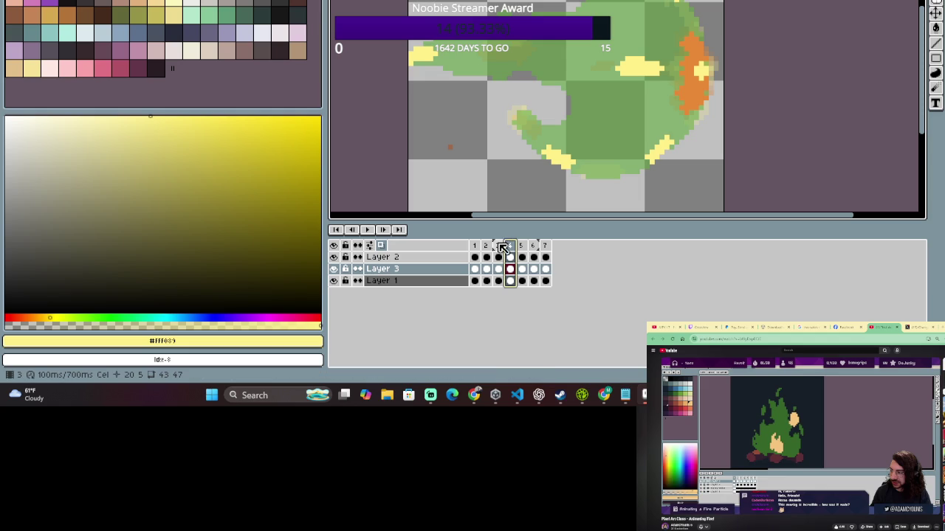
left_click(498, 247)
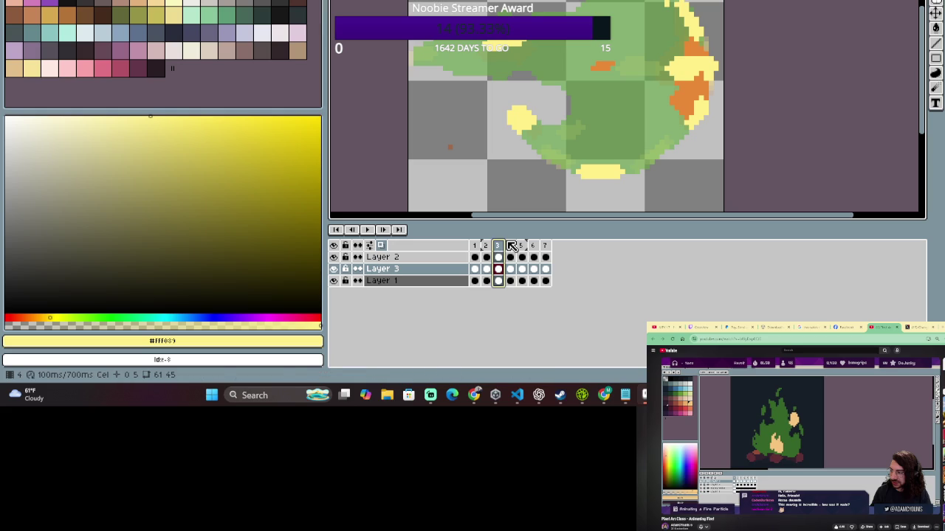
key("b")
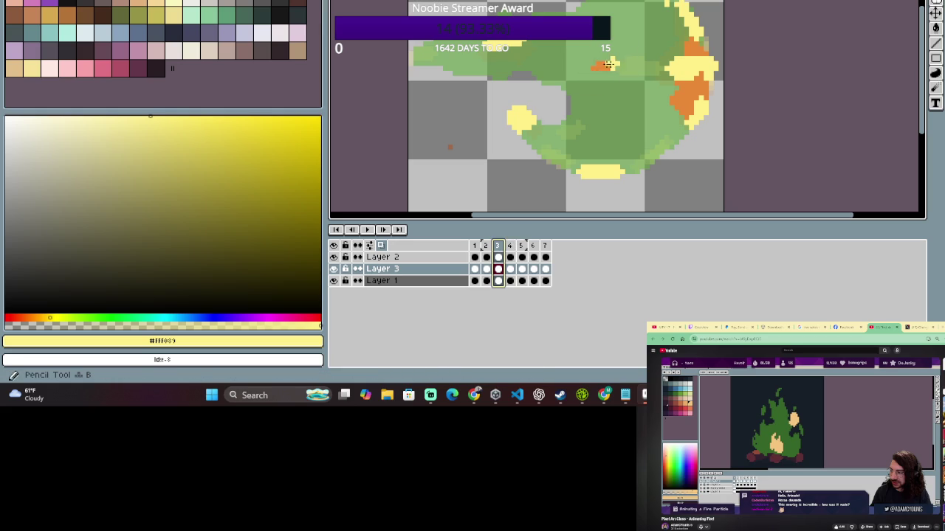
left_click_drag(611, 70, 594, 68)
key("ctrl+z")
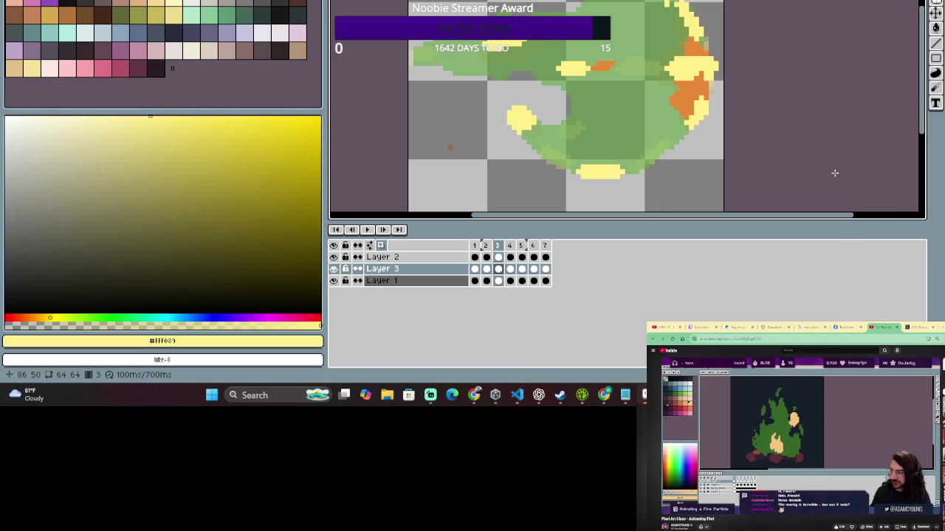
key("m")
key("b")
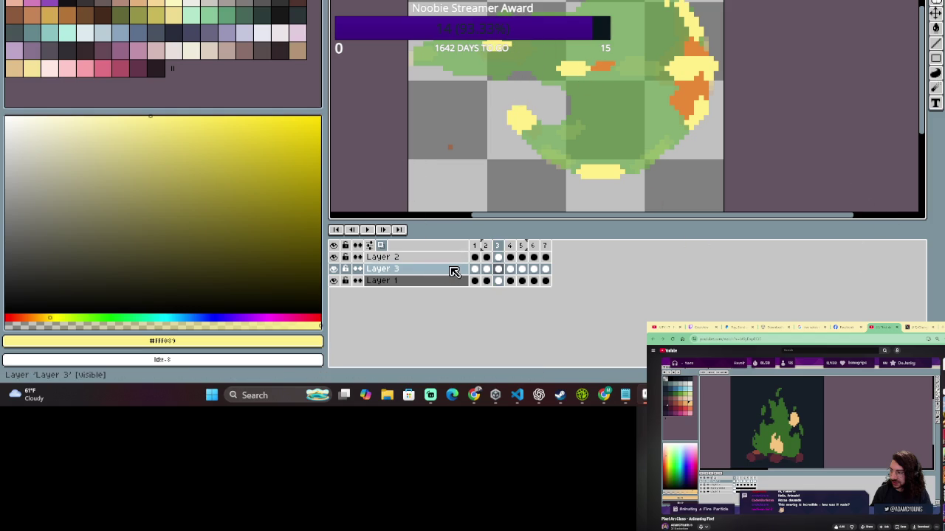
key("ctrl")
left_click(430, 272)
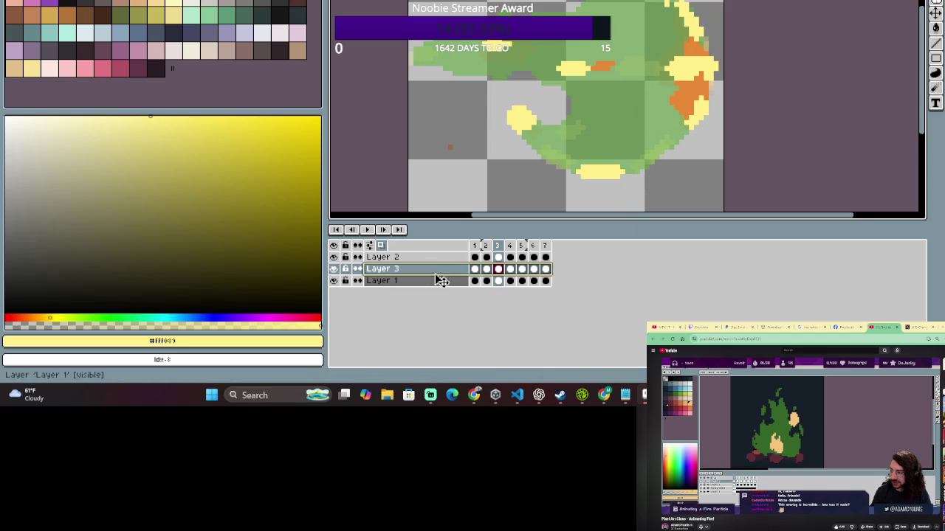
On Layer 2 in frame 3, paint yellow on the upper-right flame and its lower-right edge.
left_click_drag(453, 40, 593, 88)
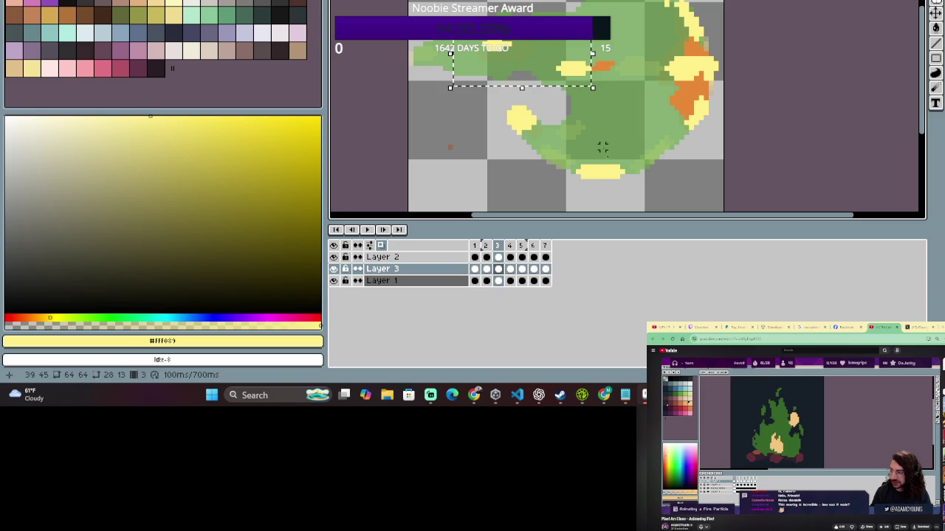
left_click(422, 259)
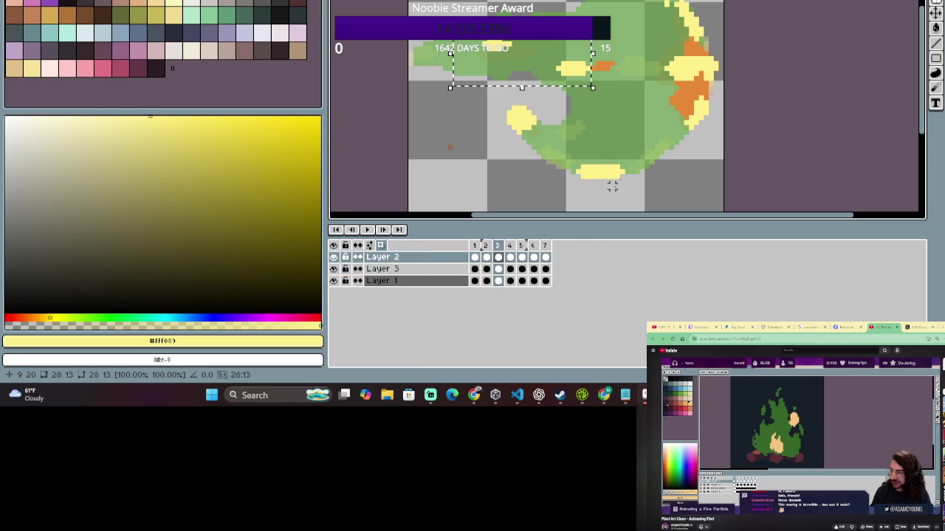
left_click(657, 12)
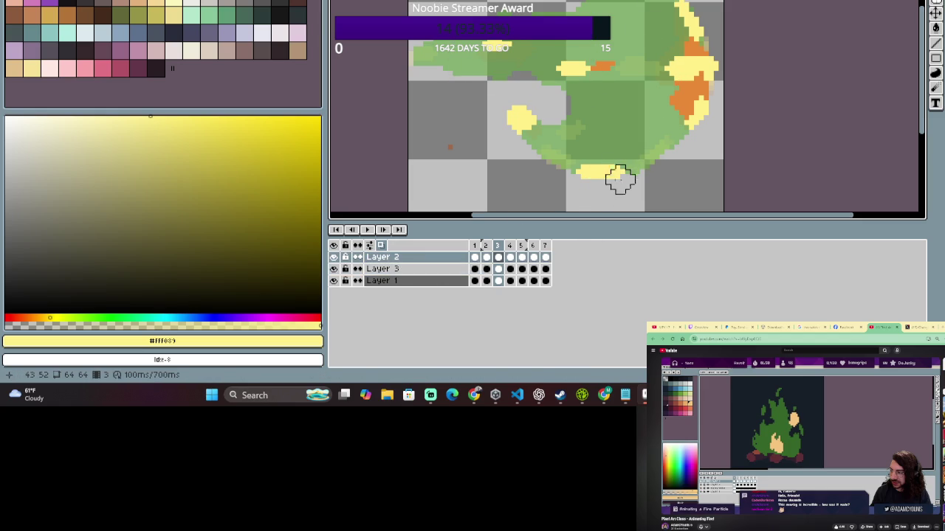
left_click(694, 67)
key("b")
left_click_drag(693, 118, 674, 139)
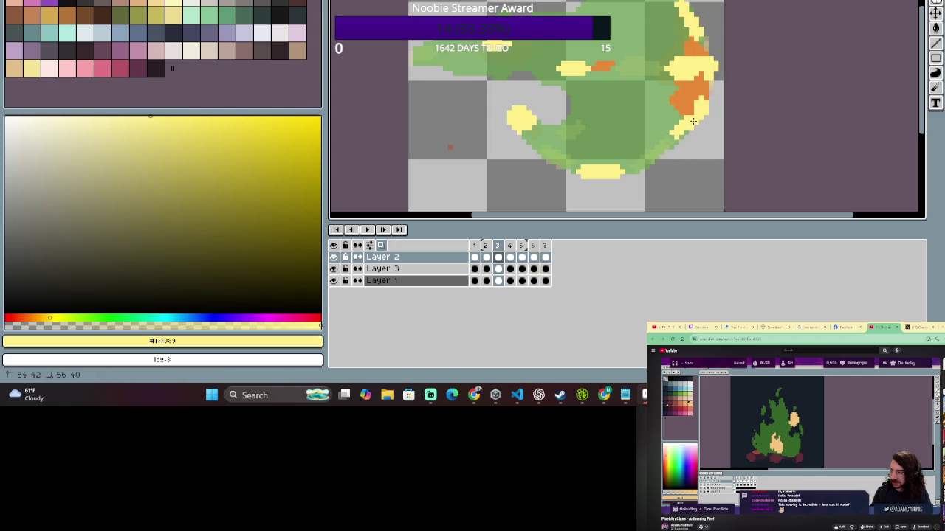
Paint a yellow blob near the top of frame 4.
left_click(510, 257)
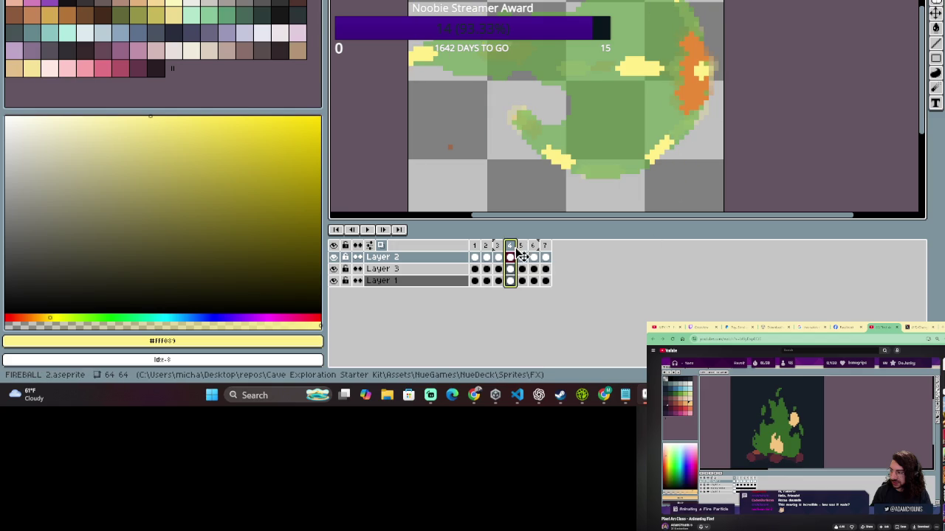
left_click(594, 253)
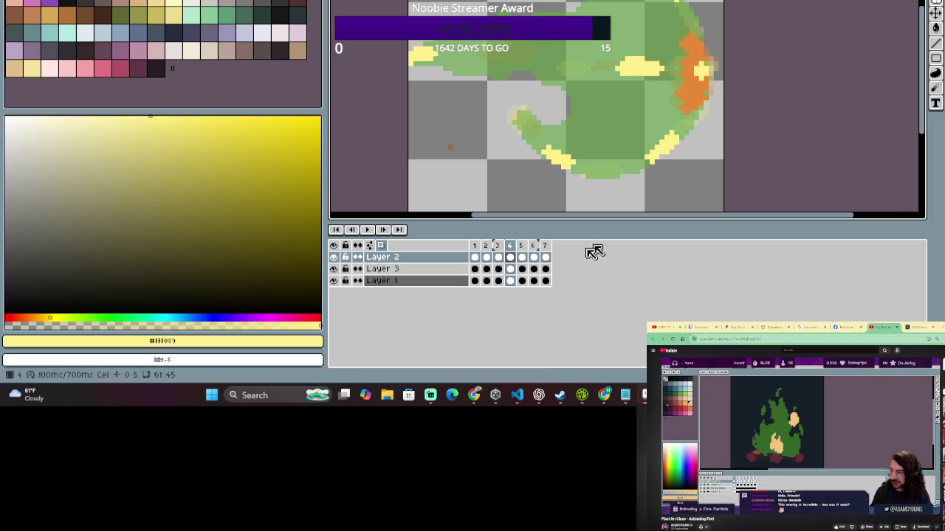
left_click(520, 245)
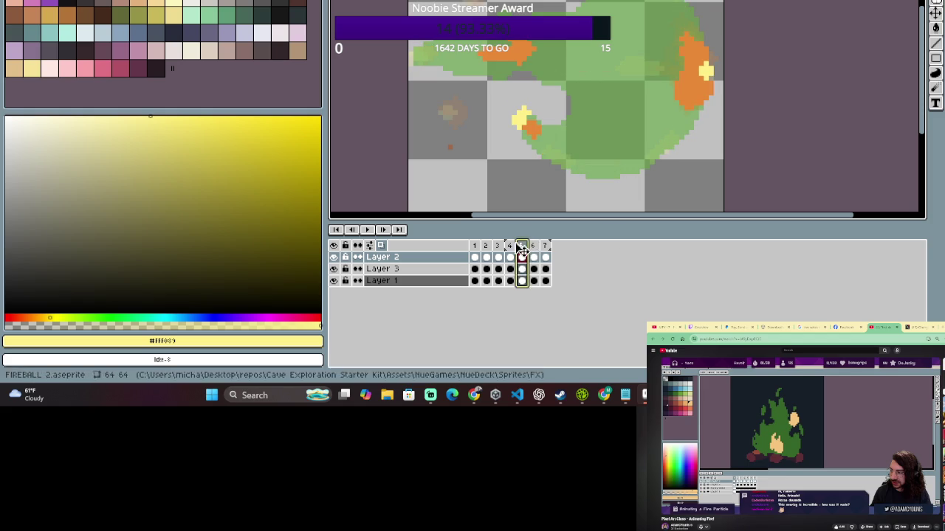
left_click(498, 255)
left_click(501, 255)
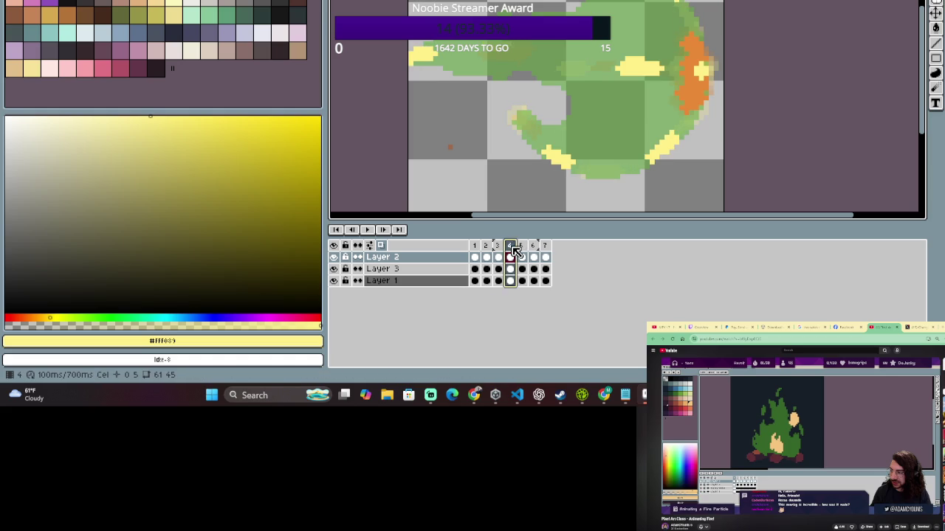
left_click(521, 255)
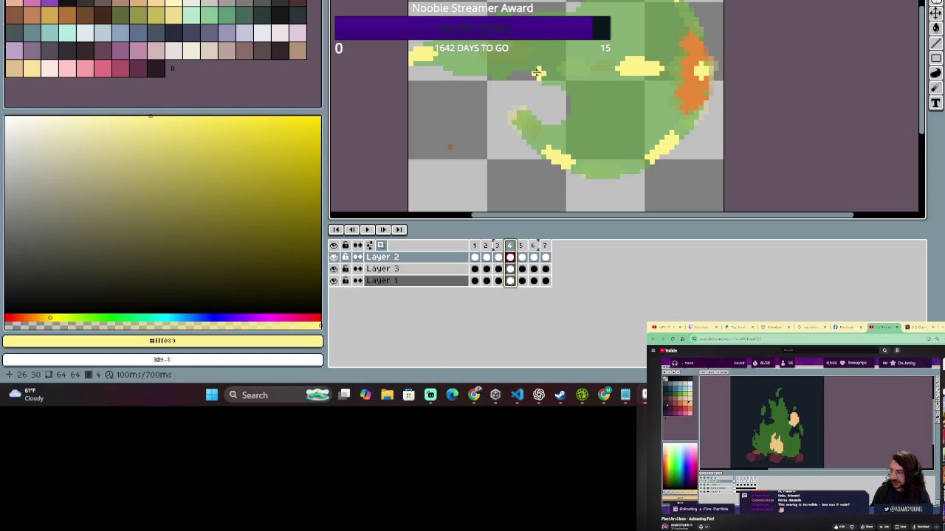
left_click_drag(514, 65, 510, 62)
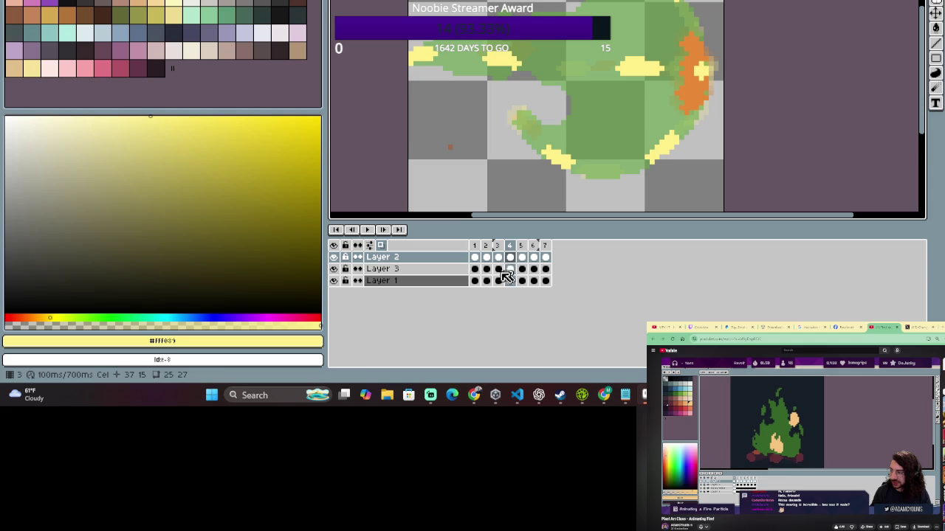
Paint a yellow blob near the upper left of frame 5.
left_click(521, 251)
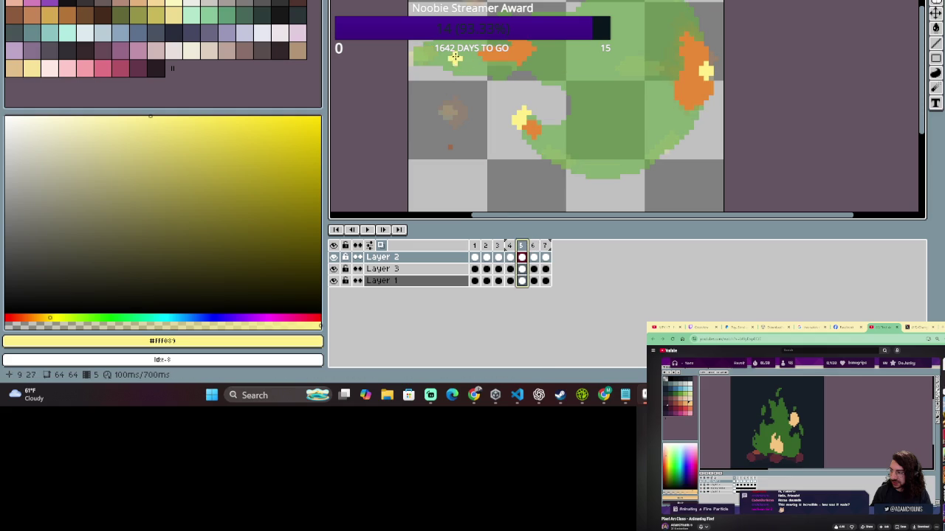
key("z")
key("b")
left_click_drag(447, 64, 423, 64)
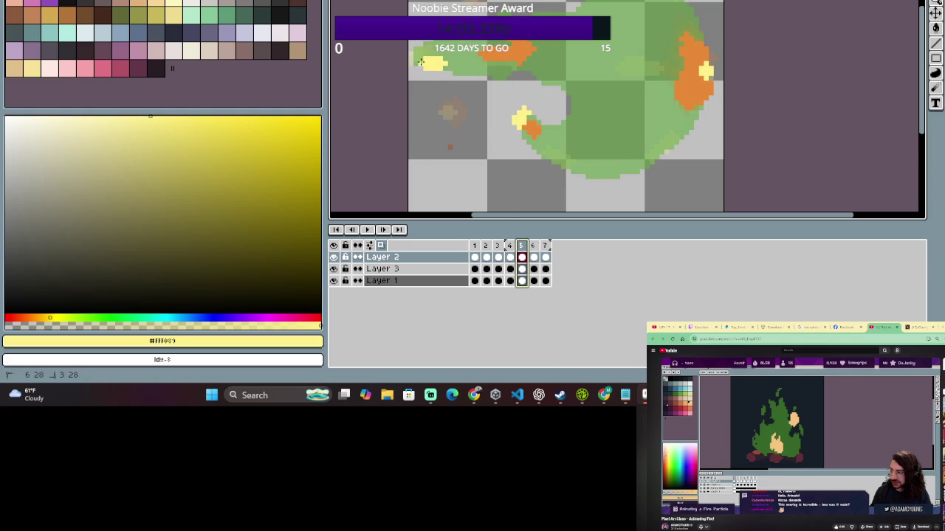
Select frames 1–3 and hide the orange fire on Layer 3.
left_click(510, 256)
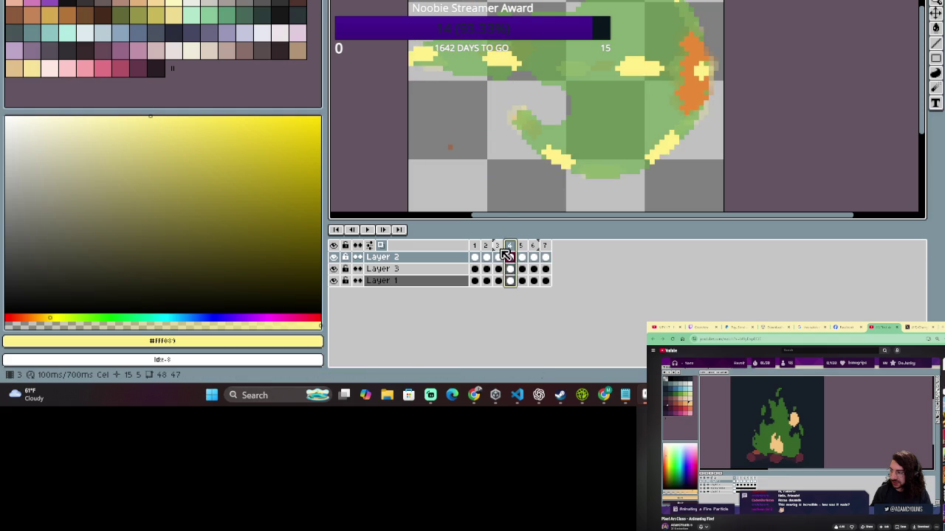
left_click(487, 254)
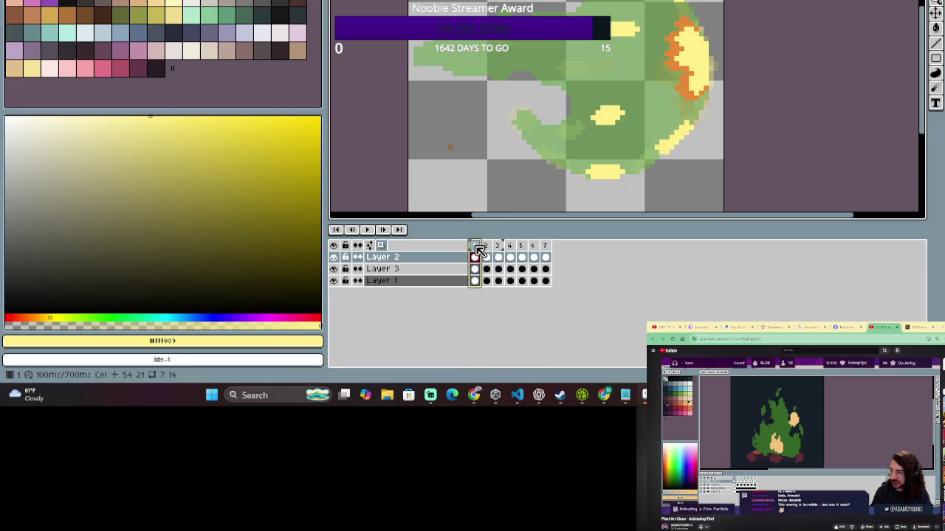
left_click(486, 250)
left_click(483, 248)
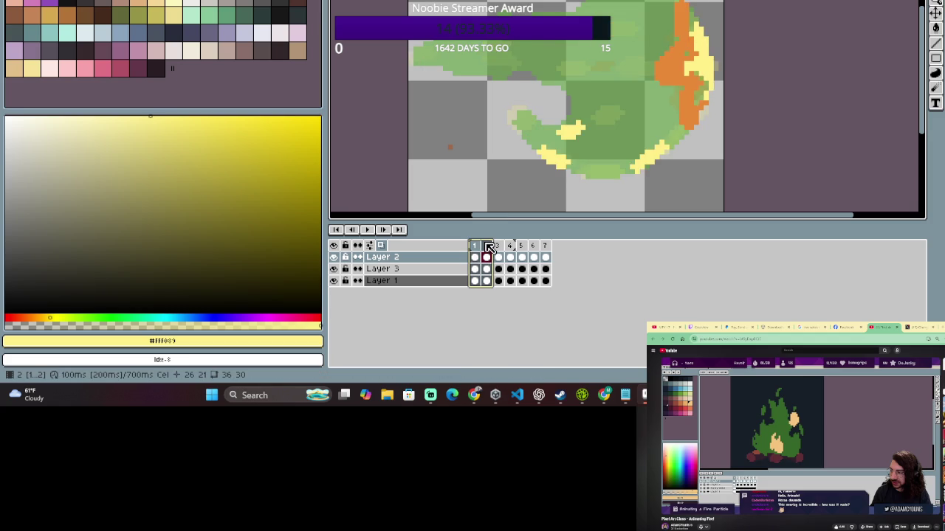
left_click_drag(481, 249, 493, 248)
left_click_drag(493, 249, 497, 249)
left_click(334, 273)
left_click(476, 256)
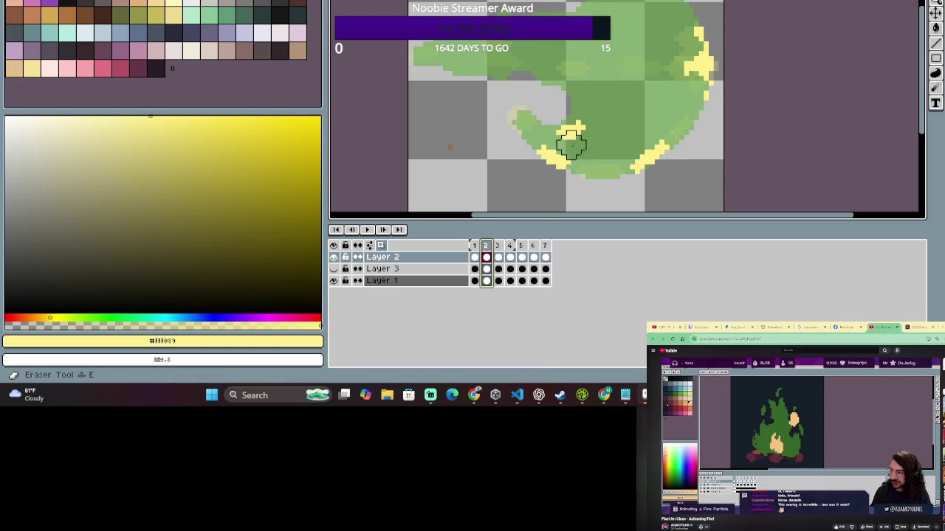
Erase the yellow blobs inside the fireball on frames 2 and 3.
mouse_move(610, 141)
left_mouse_down()
mouse_move(561, 125)
mouse_move(624, 143)
mouse_move(610, 169)
left_mouse_up()
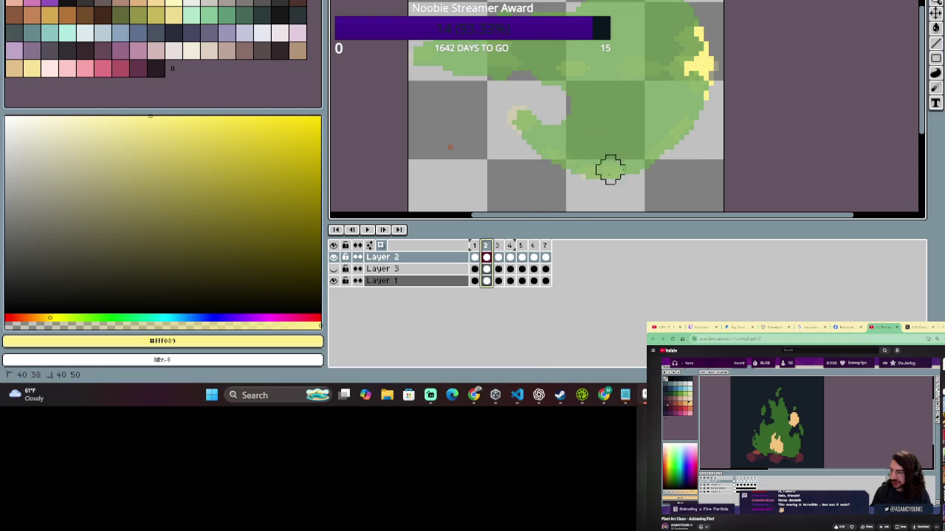
left_click(499, 251)
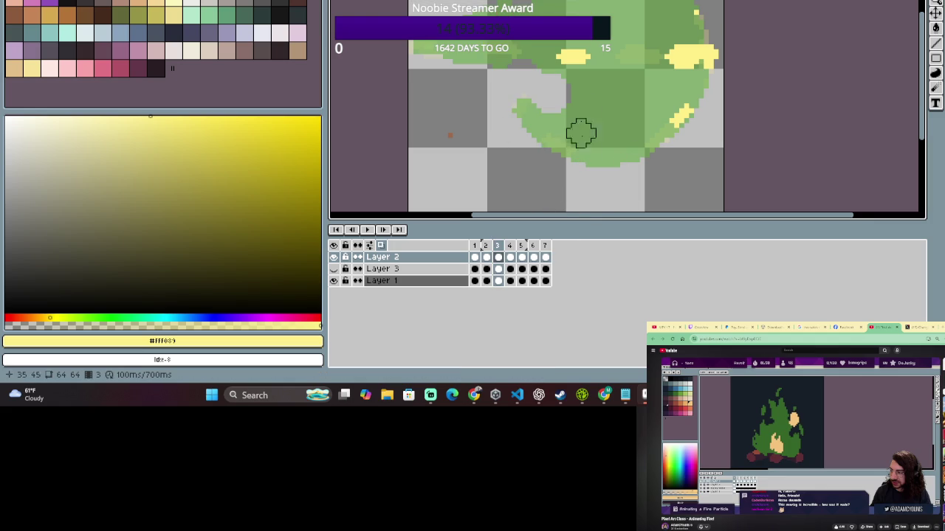
left_click_drag(580, 130, 601, 166)
left_click(487, 252)
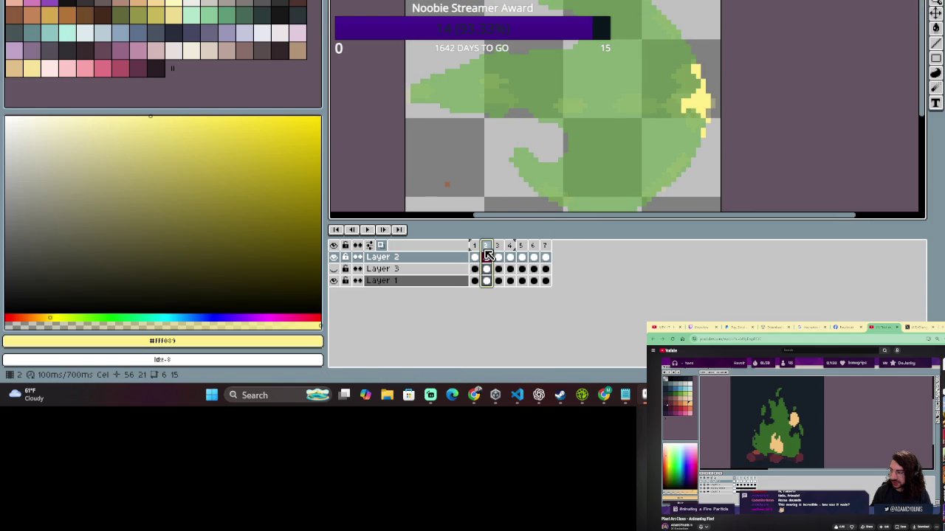
left_click(481, 252)
left_click(499, 252)
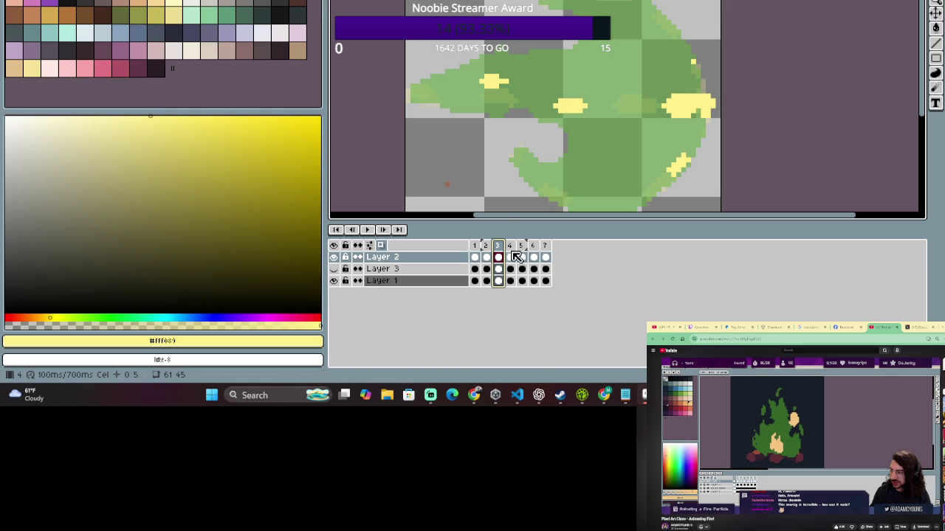
left_click_drag(591, 106, 572, 80)
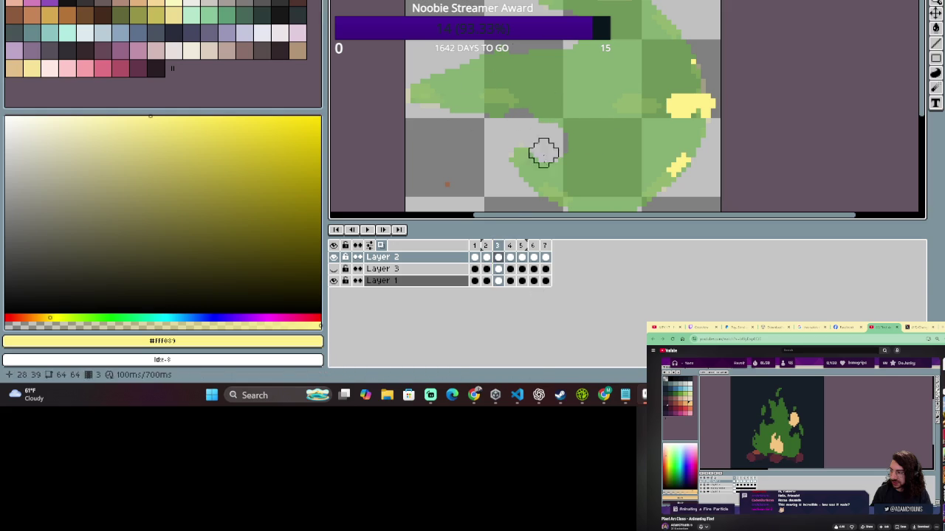
Erase the yellow blobs on the left, bottom and upper right of frame 4.
left_click(510, 252)
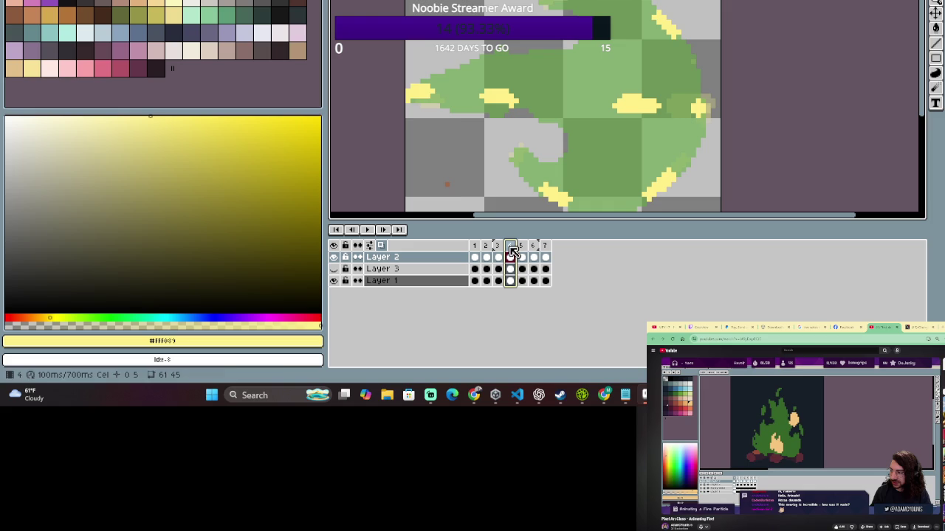
left_click_drag(417, 92, 489, 91)
left_click_drag(464, 200, 510, 200)
scroll(598, 201, "down", 1)
mouse_move(626, 90)
left_mouse_down()
mouse_move(656, 89)
mouse_move(668, 19)
left_mouse_up()
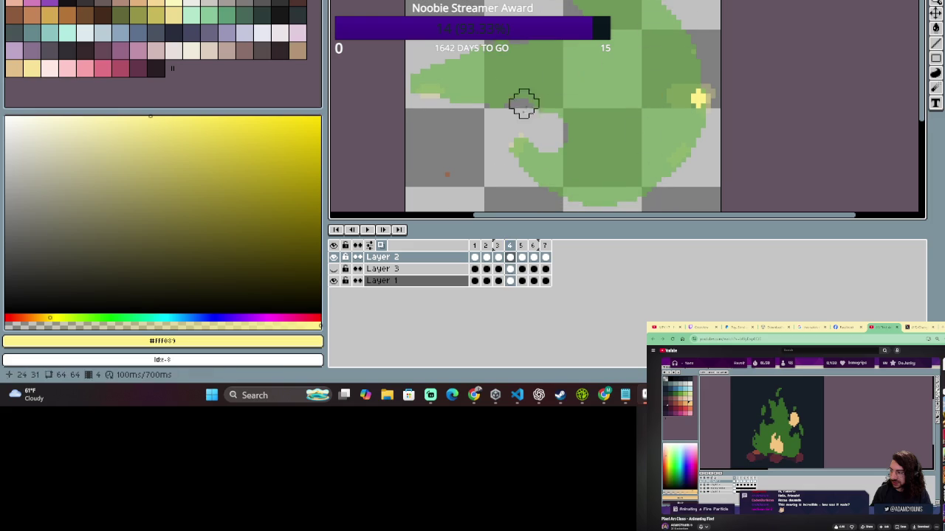
Erase the yellow blobs inside frame 5, then return to frame 1.
left_click(522, 252)
left_click_drag(517, 138, 522, 151)
left_click_drag(420, 90, 440, 90)
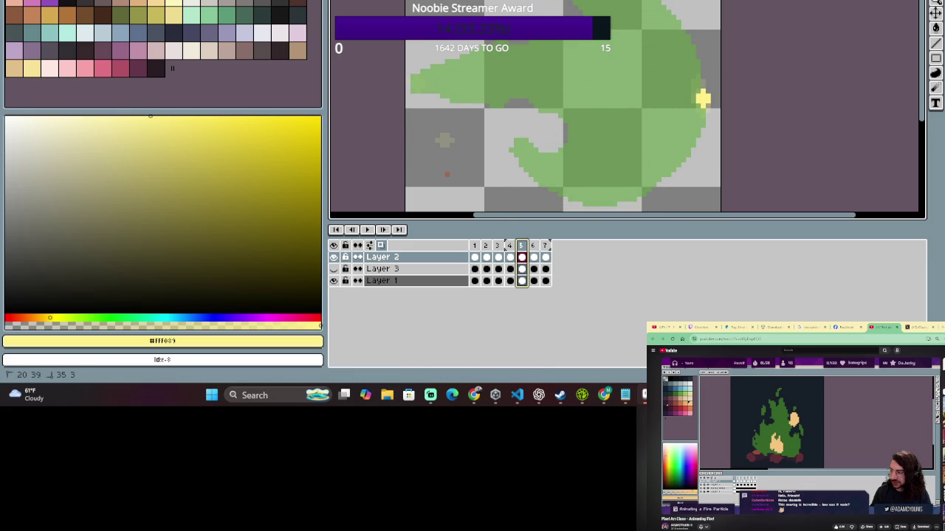
left_click(534, 247)
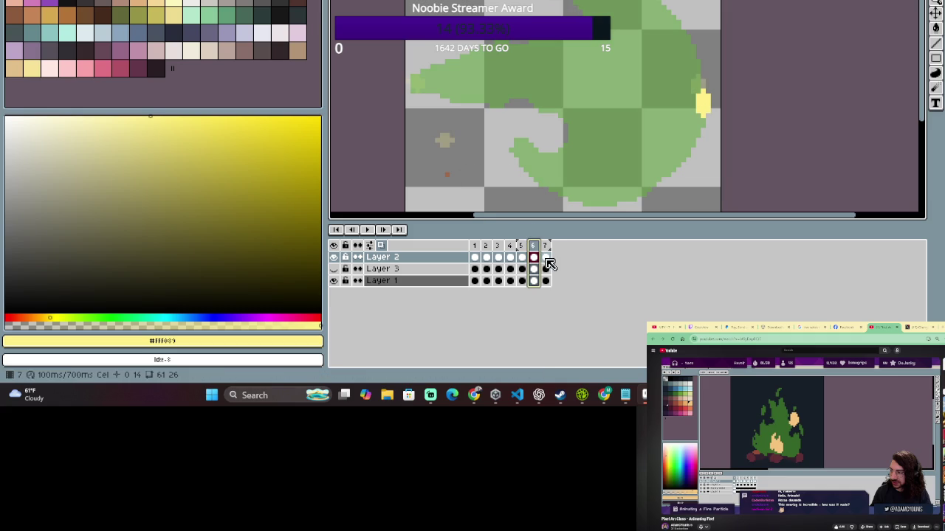
left_click(545, 257)
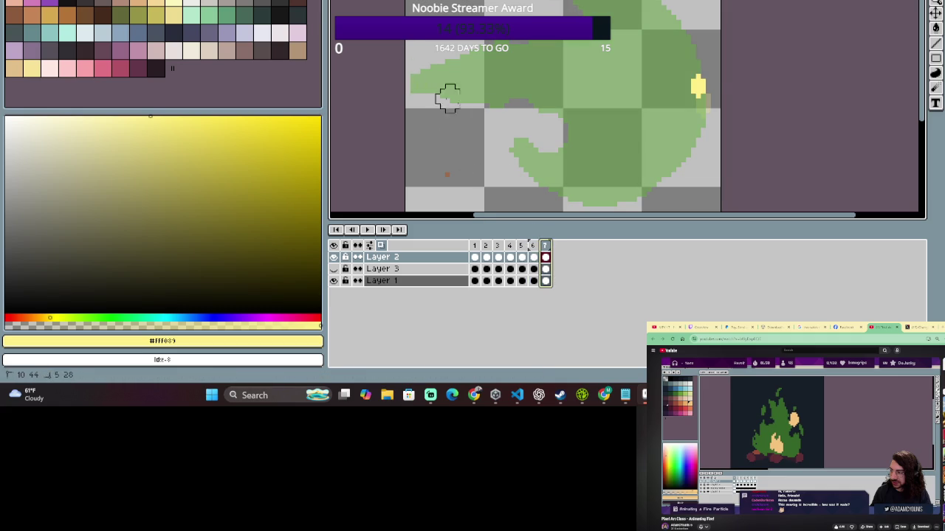
scroll(660, 110, "down", 1)
left_click(476, 249)
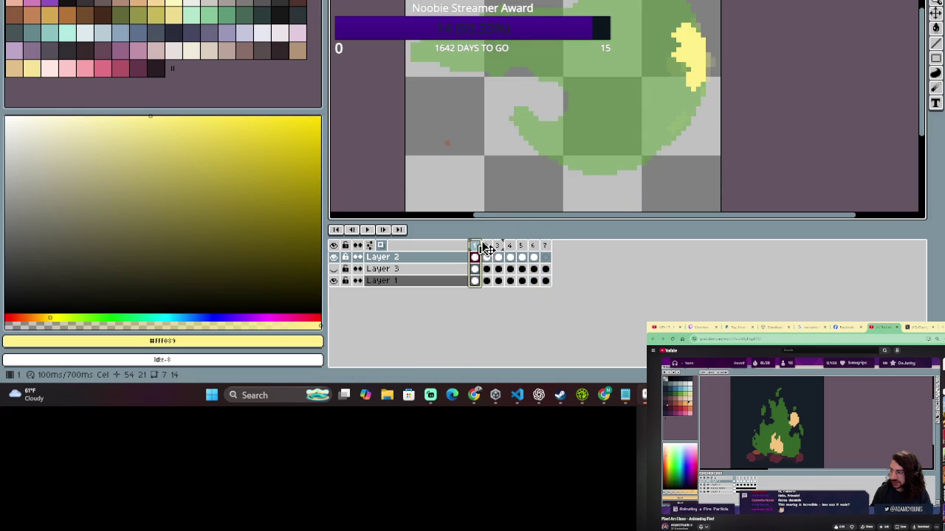
On frame 1, erase the old yellow pixels and draw a vertical yellow rim on the right.
left_click_drag(702, 10, 679, 3)
mouse_move(647, 57)
left_mouse_down()
mouse_move(668, 91)
mouse_move(693, 35)
mouse_move(672, 77)
left_mouse_up()
key("b")
left_click_drag(670, 32, 677, 78)
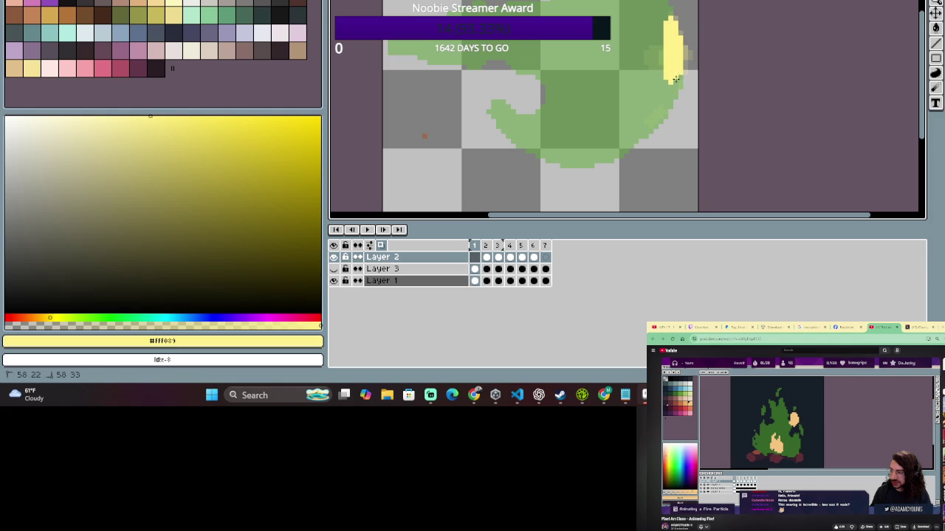
left_click_drag(634, 62, 574, 101)
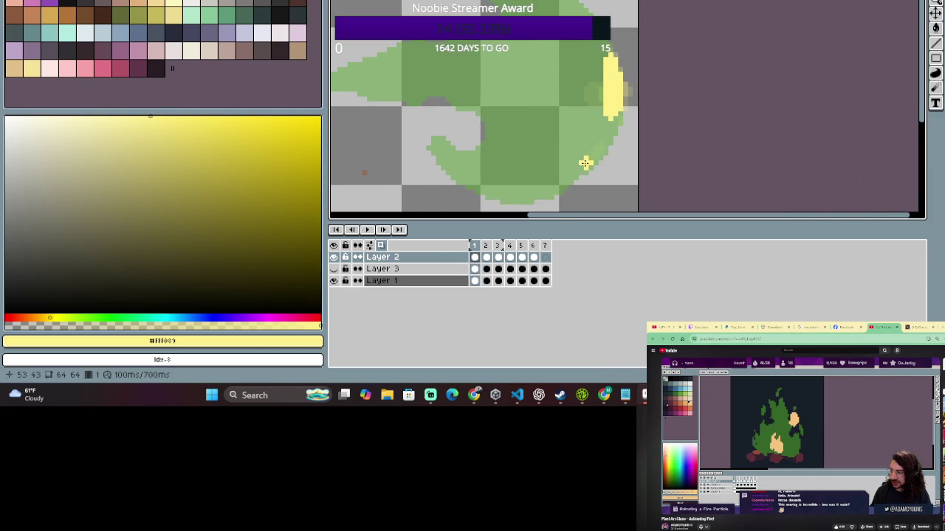
On frame 2, redraw the right-edge yellow rim with a thinner, shorter lower tail.
left_click(485, 248)
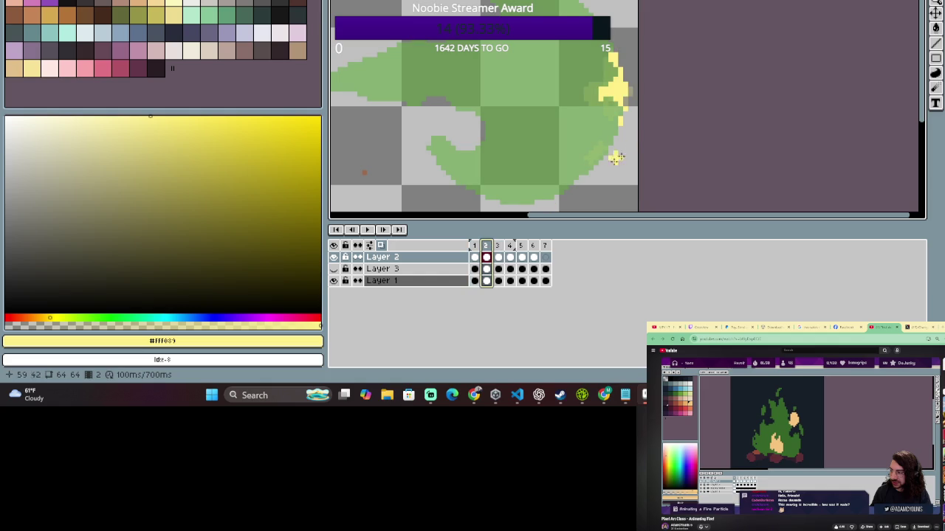
left_click_drag(612, 106, 610, 108)
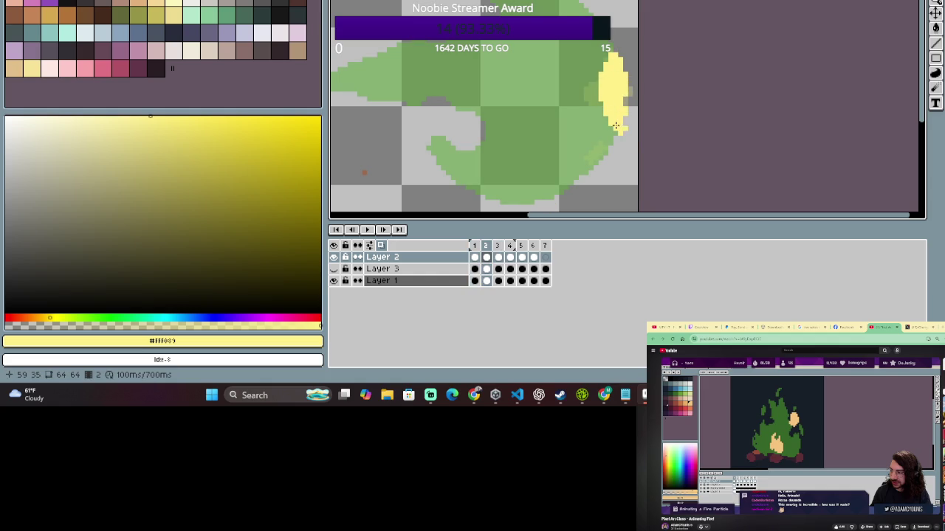
left_click_drag(615, 125, 604, 134)
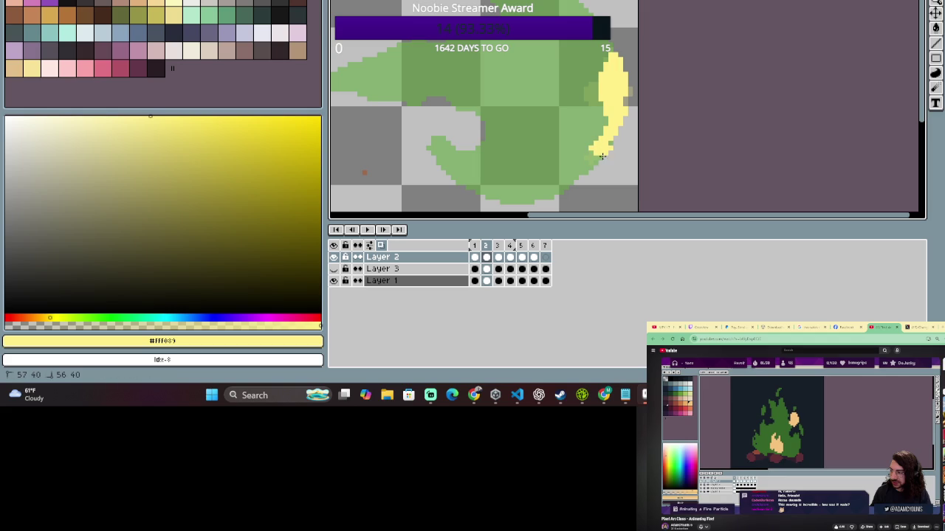
key("ctrl+z")
left_click(614, 123)
left_click_drag(617, 123, 613, 144)
Add a short yellow stroke along the rim's top, running inward from the top right.
key("e")
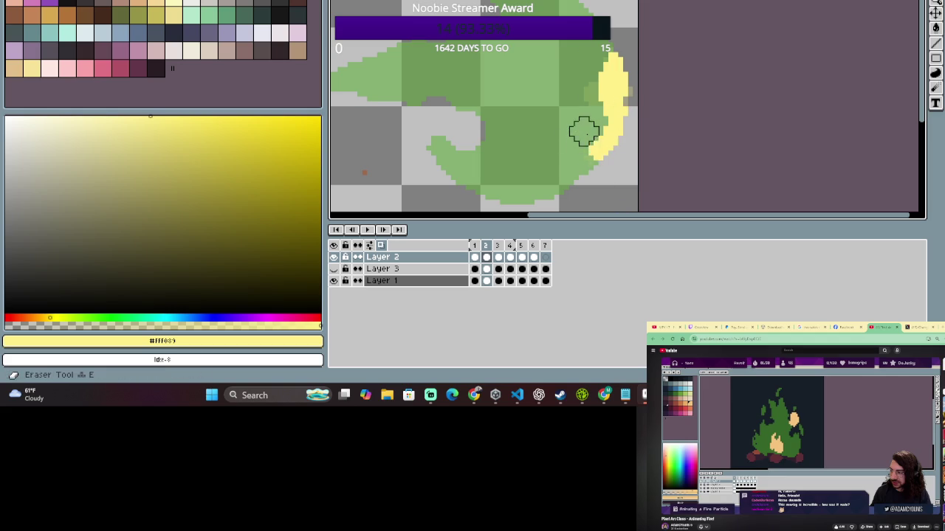
key("b")
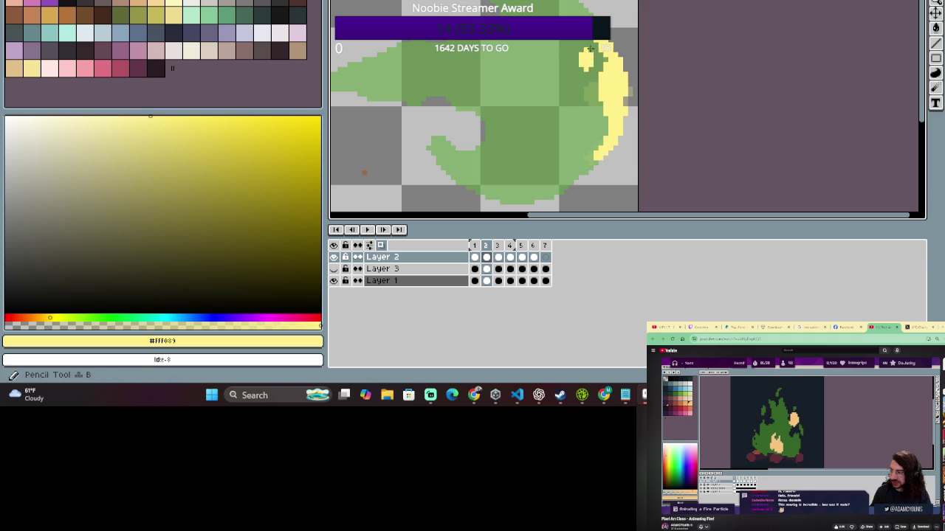
key("b")
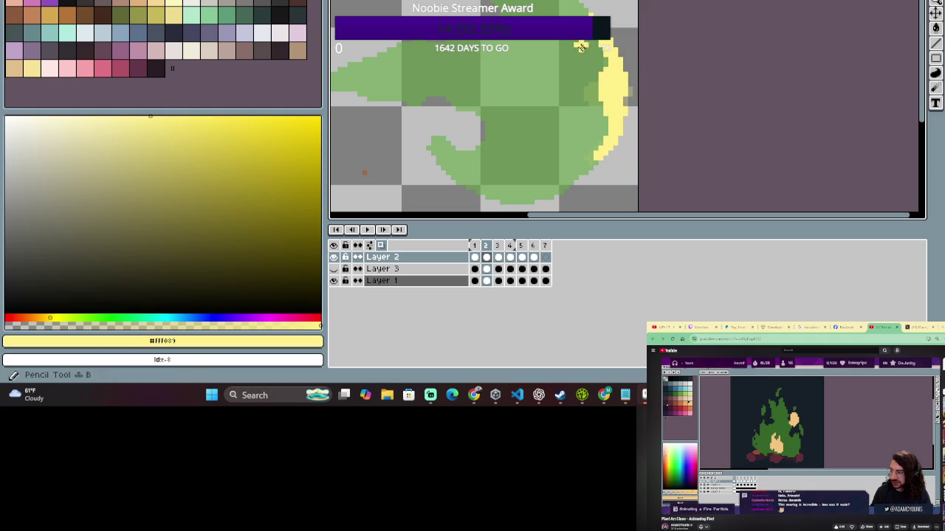
key("b")
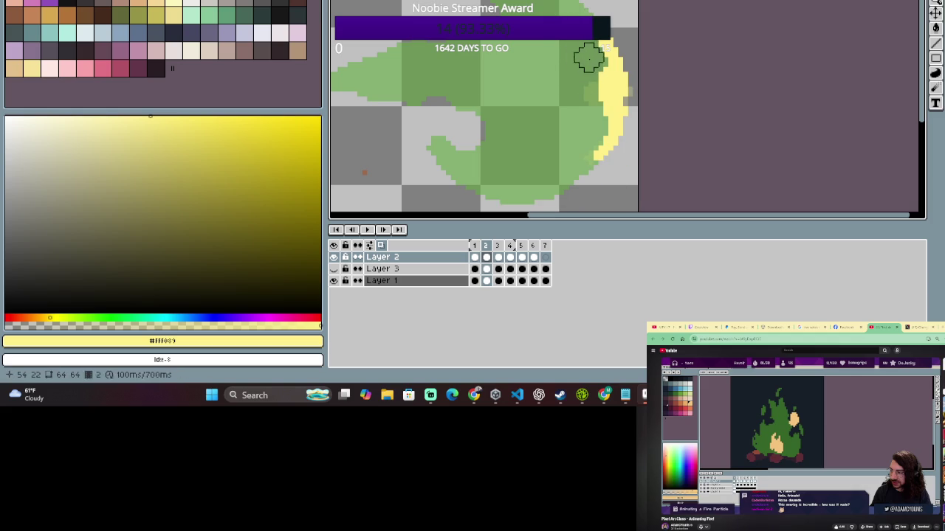
scroll(638, 127, "down", 2)
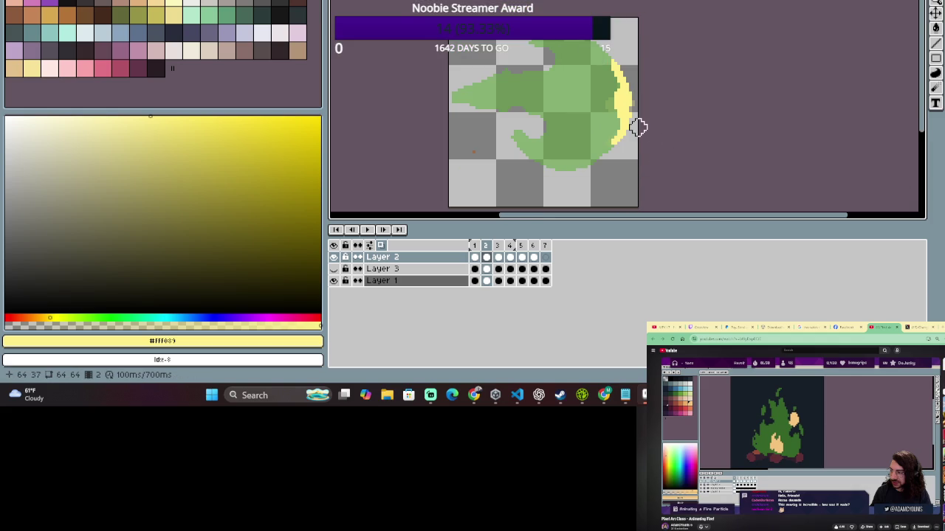
scroll(639, 134, "up", 2)
scroll(588, 65, "up", 1)
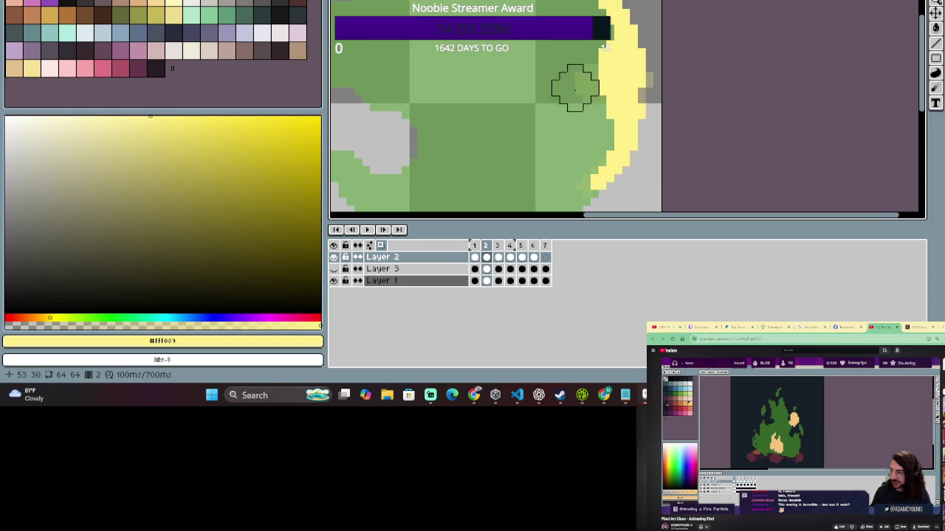
scroll(588, 65, "up", 1)
left_click_drag(602, 45, 504, 84)
key("ctrl+z")
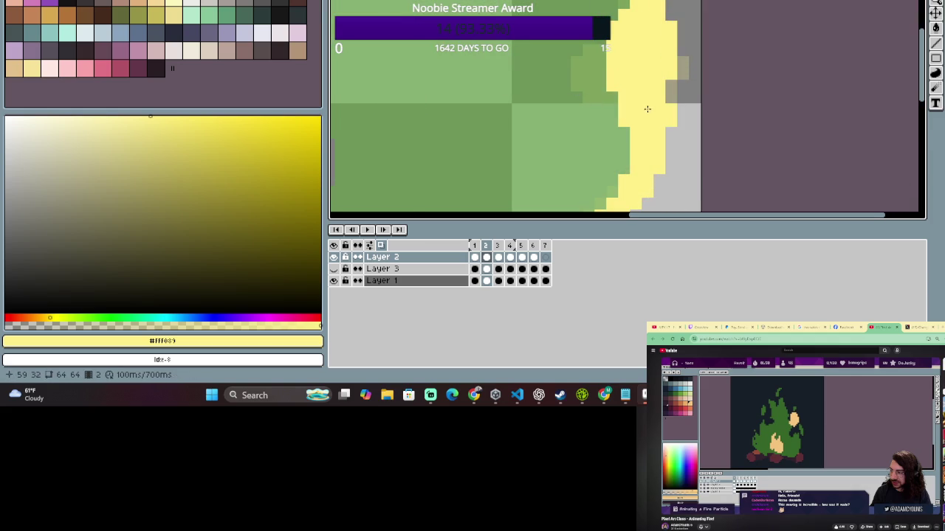
mouse_move(602, 44)
left_mouse_down()
mouse_move(506, 69)
mouse_move(607, 54)
left_mouse_up()
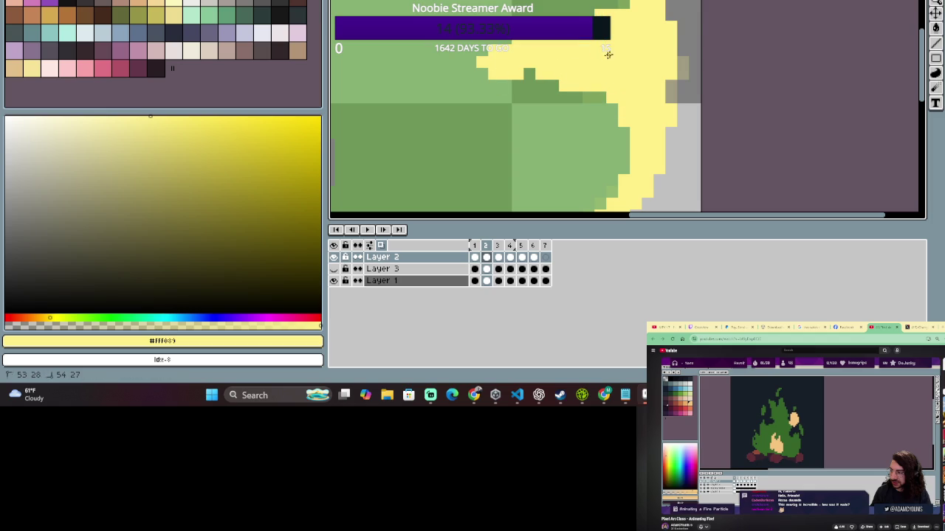
Erase part of the rim's inner edge so the green body shows underneath.
scroll(558, 115, "down", 1)
scroll(561, 118, "down", 2)
key("e")
left_click(579, 128)
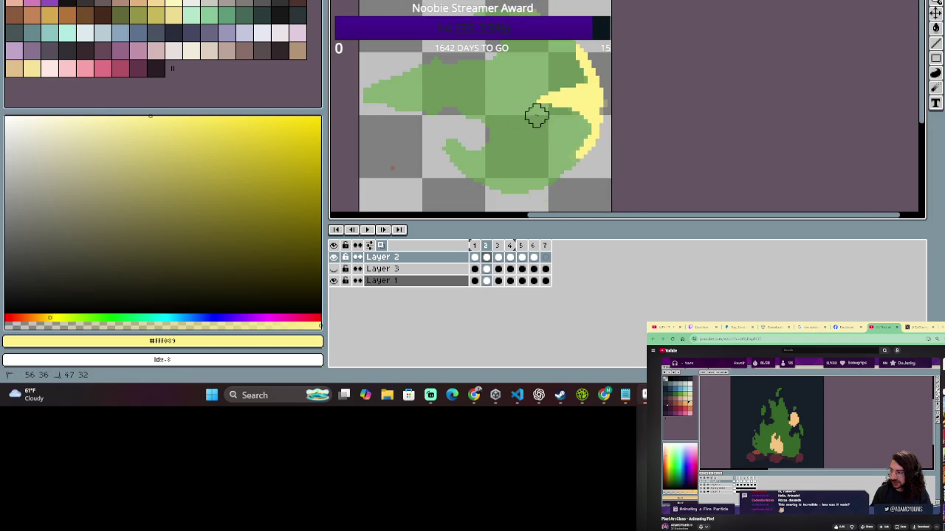
left_click_drag(580, 76, 517, 89)
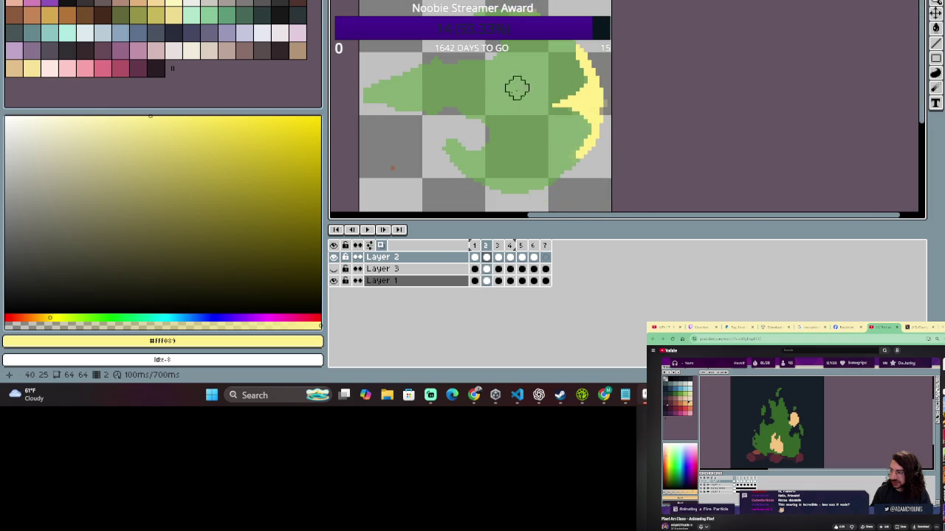
scroll(560, 167, "down", 1)
scroll(546, 180, "up", 1)
scroll(535, 185, "up", 1)
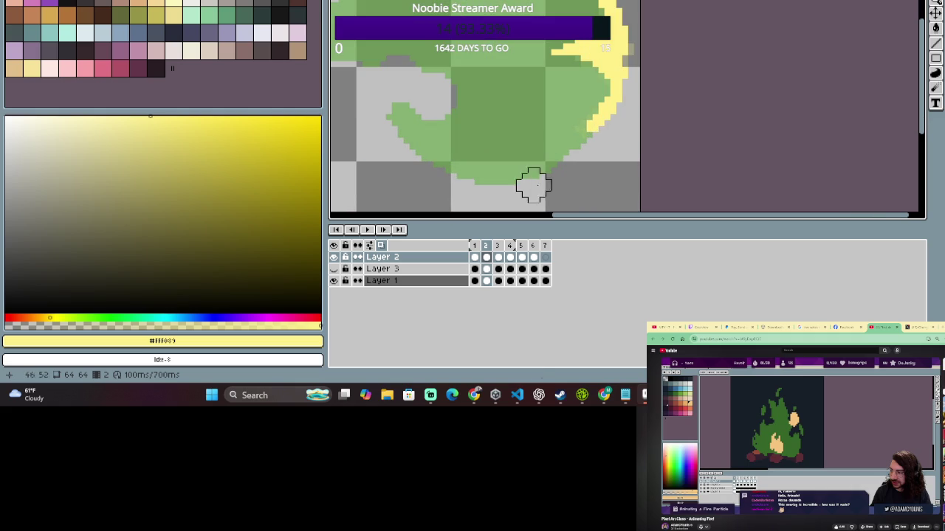
left_click(487, 256)
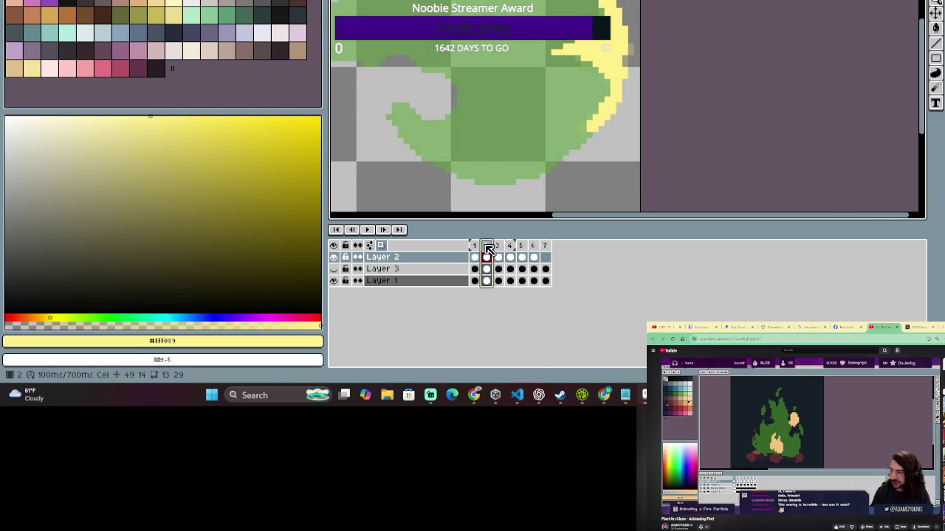
key("ctrl")
left_click_drag(601, 63, 565, 126)
scroll(541, 133, "down", 2)
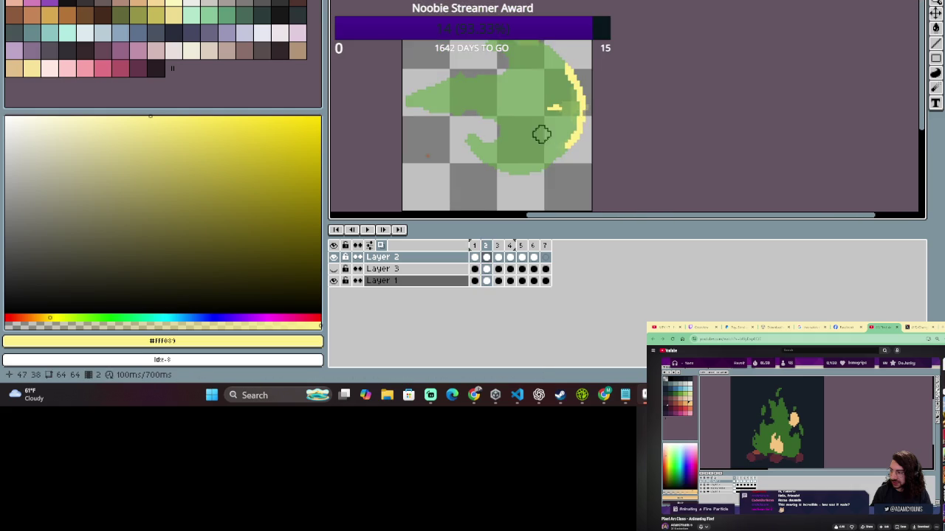
scroll(539, 87, "up", 3)
key("b")
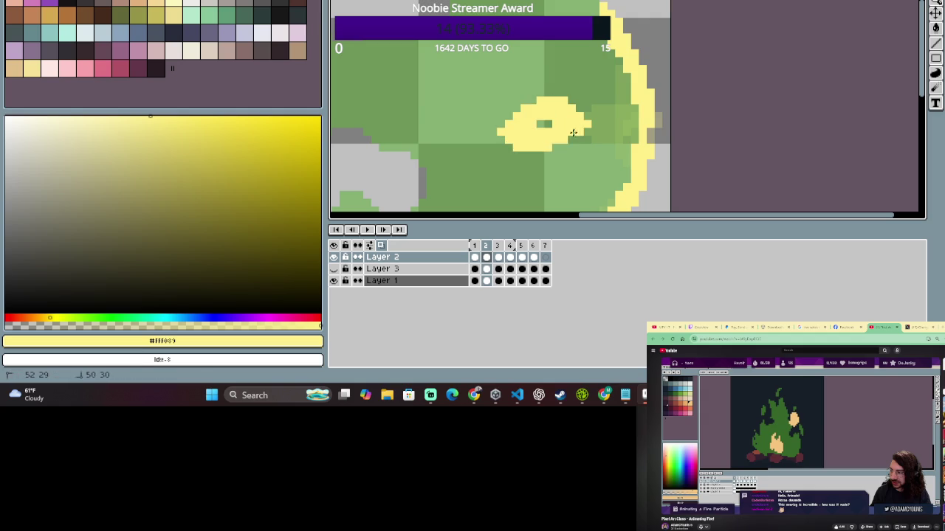
left_click_drag(570, 130, 586, 135)
scroll(611, 103, "down", 2)
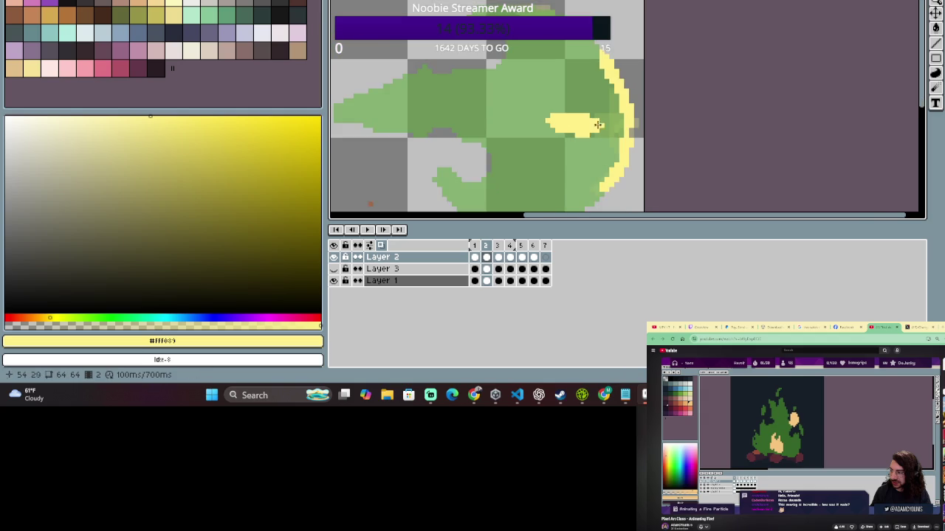
scroll(611, 104, "up", 2)
scroll(611, 104, "up", 1)
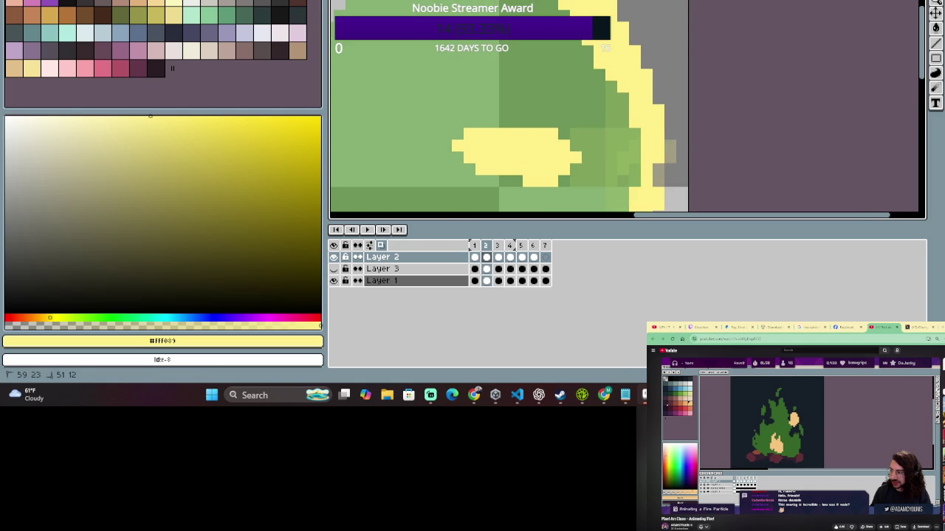
scroll(586, 44, "right", 2)
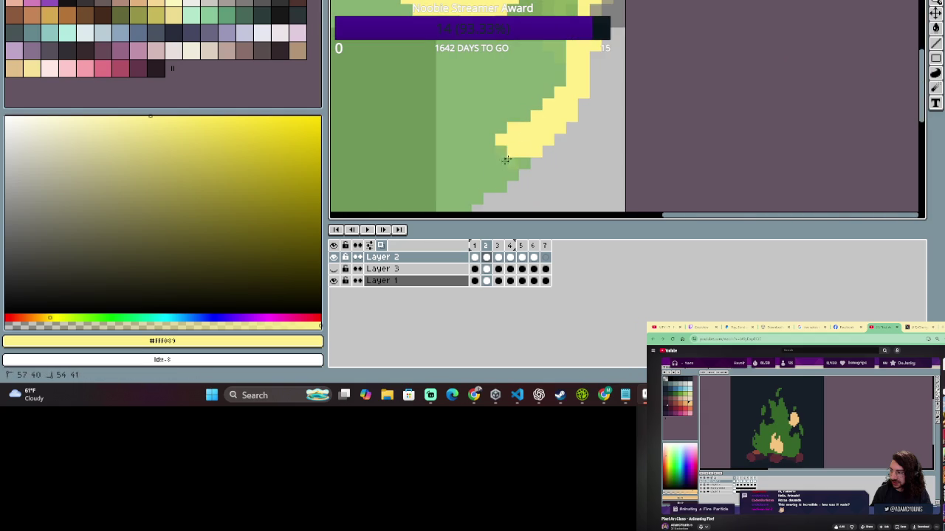
left_click_drag(465, 178, 567, 87)
scroll(567, 88, "up", 2)
scroll(567, 87, "down", 2)
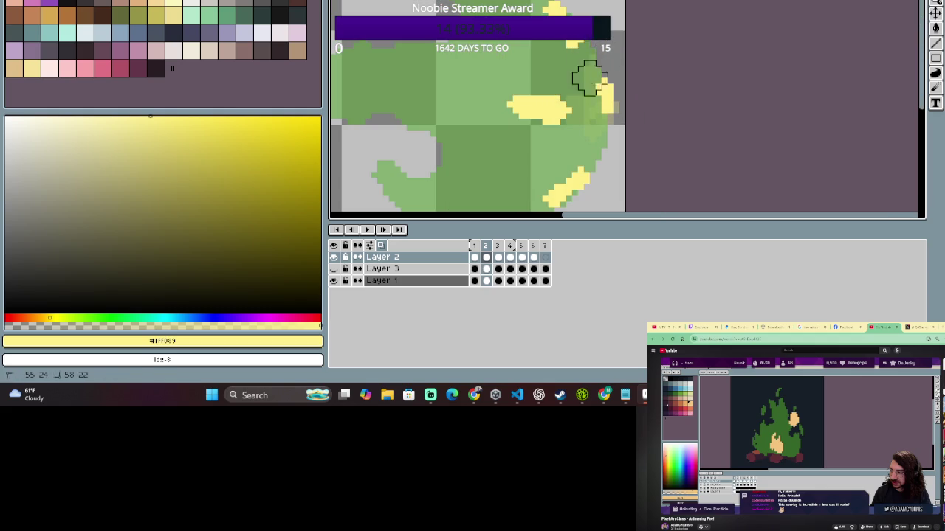
key("b")
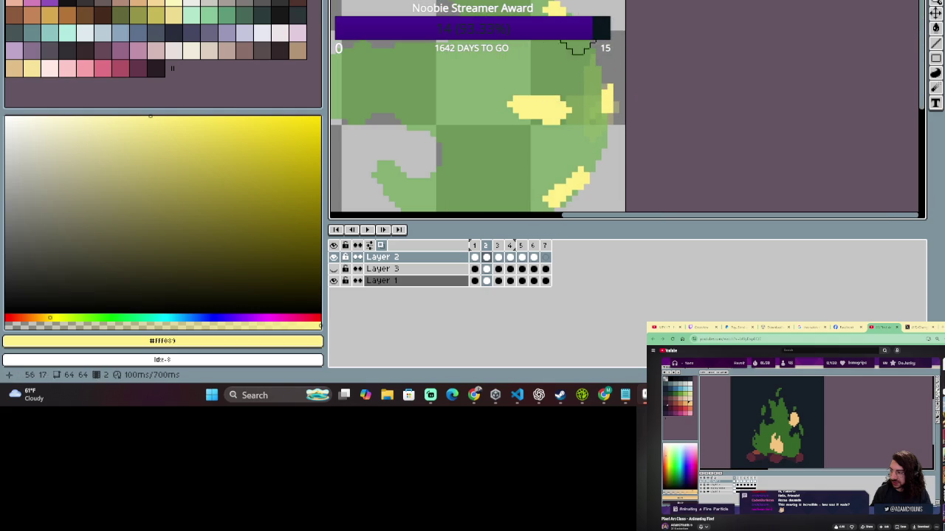
scroll(590, 140, "down", 1)
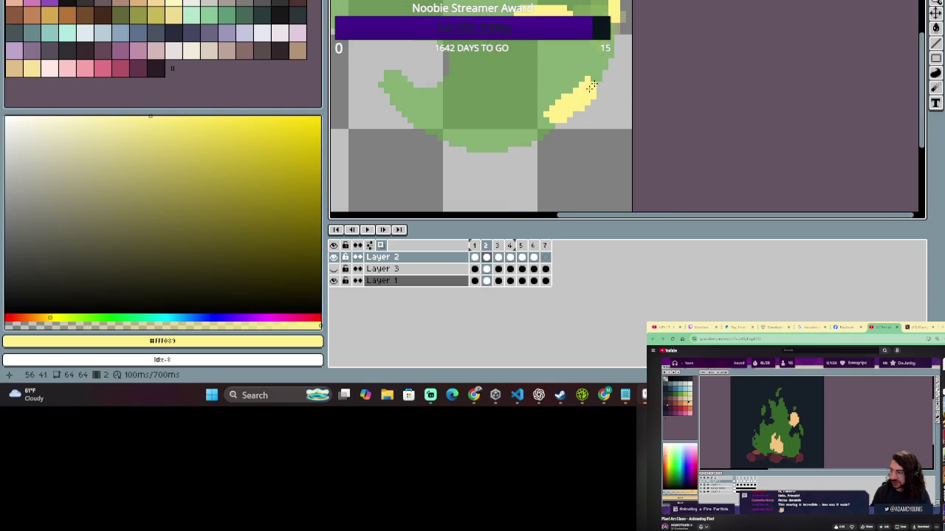
scroll(587, 103, "down", 1)
scroll(584, 63, "down", 1)
left_click(474, 257)
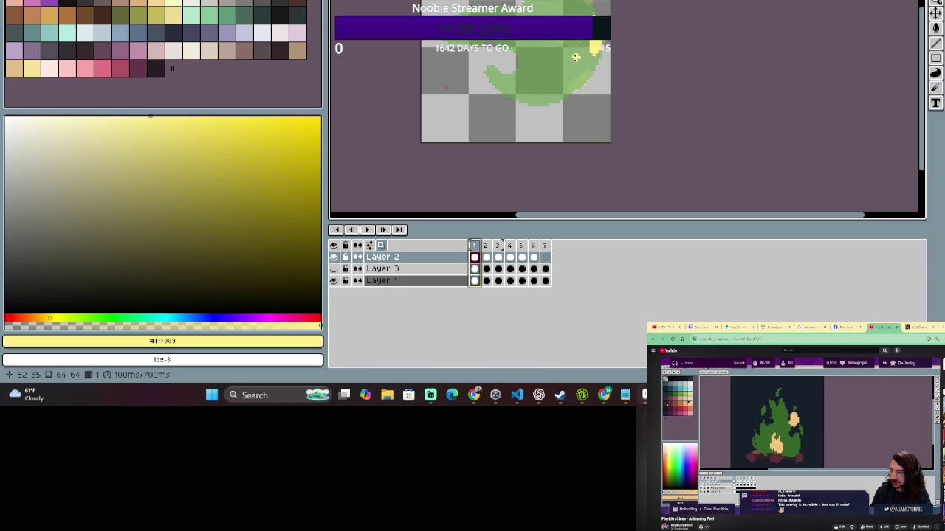
scroll(567, 74, "up", 1)
scroll(563, 76, "up", 1)
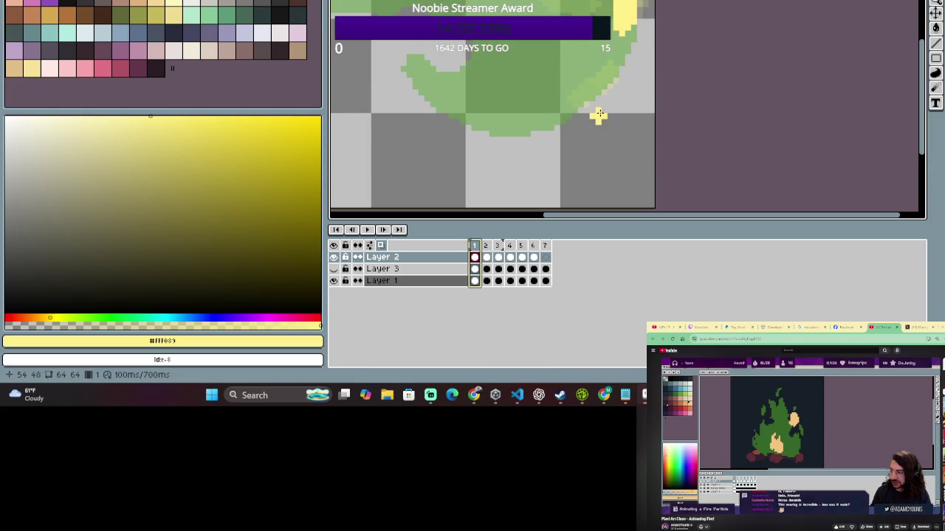
left_click(487, 251)
left_click(487, 252)
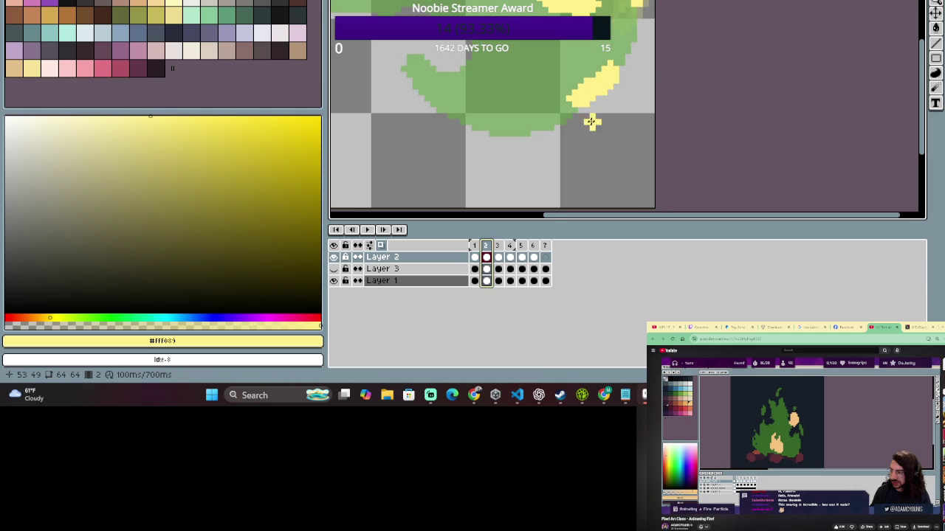
scroll(460, 180, "down", 1)
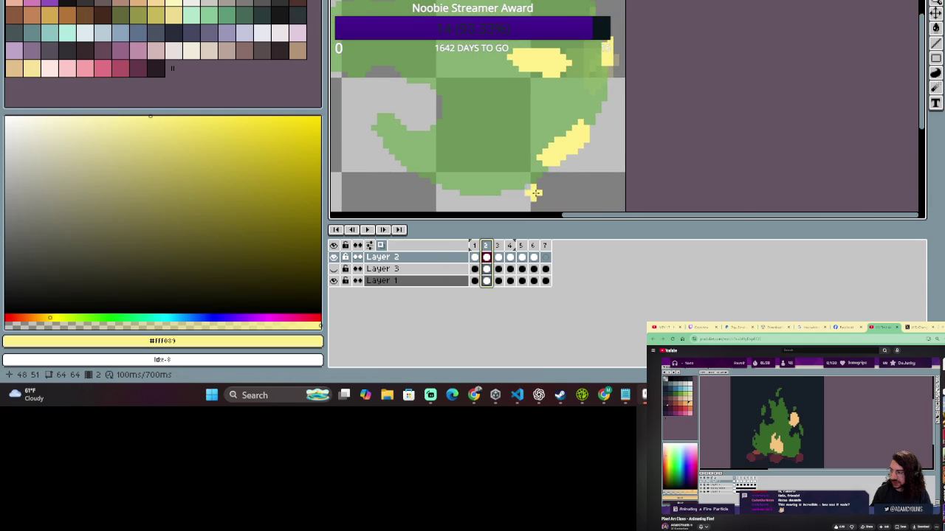
left_click(475, 246)
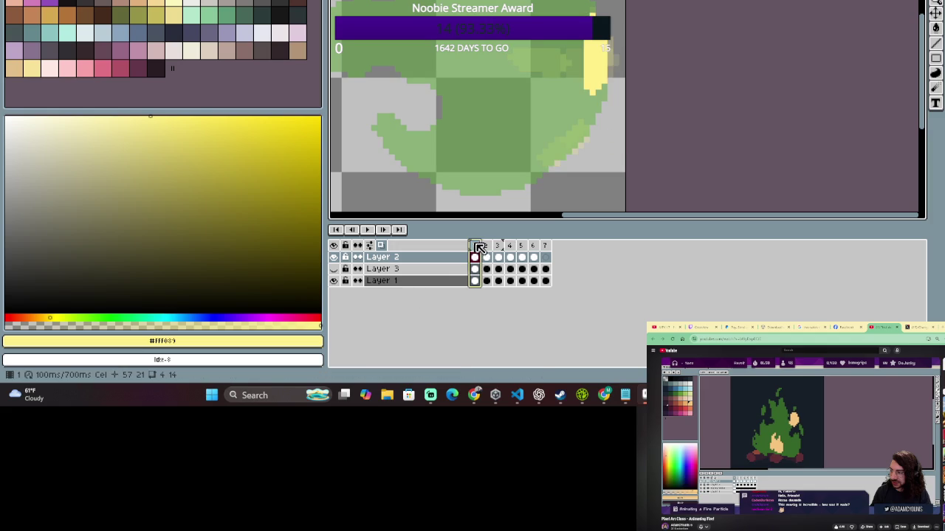
left_click(487, 245)
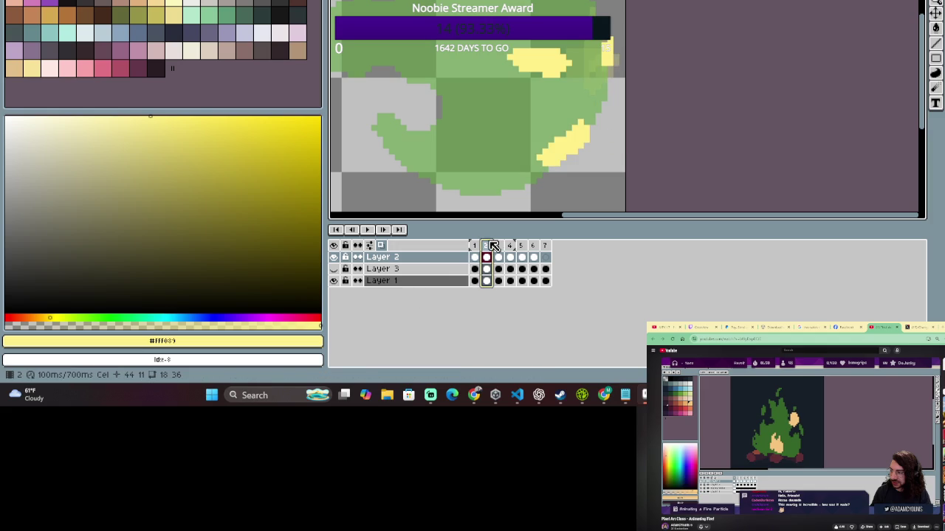
scroll(523, 81, "down", 2)
scroll(523, 81, "up", 2)
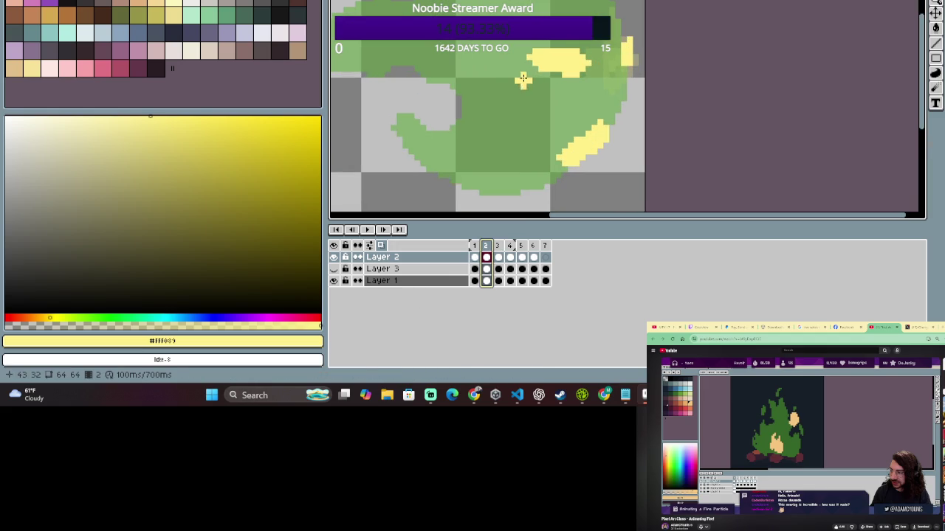
left_click(486, 256)
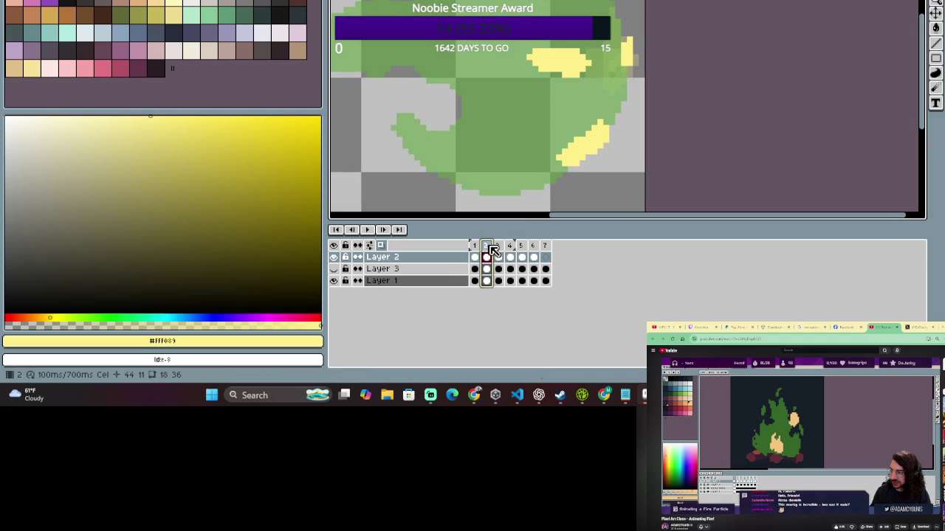
scroll(549, 188, "down", 1)
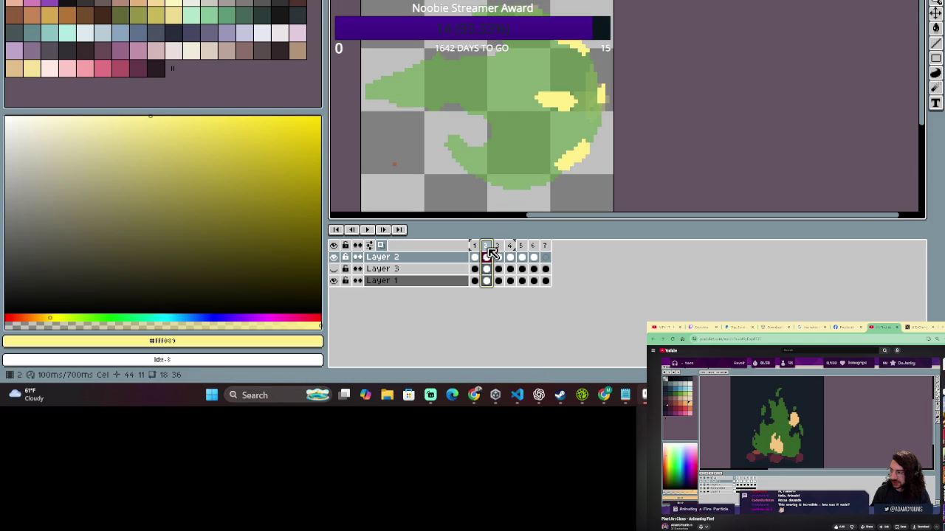
left_click(476, 255)
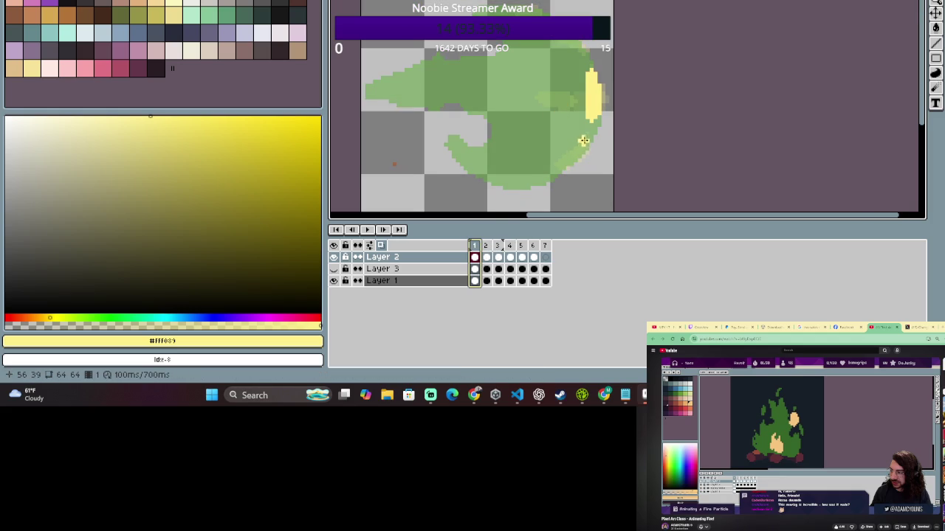
Paint yellow highlight blobs on frame 1's upper right, top and lower-left notch, redoing unwanted strokes.
left_click_drag(540, 179, 522, 188)
key("Return")
mouse_move(540, 101)
left_mouse_down()
mouse_move(518, 97)
mouse_move(550, 102)
left_mouse_up()
key("ctrl+z")
key("ctrl+z")
left_click(538, 90)
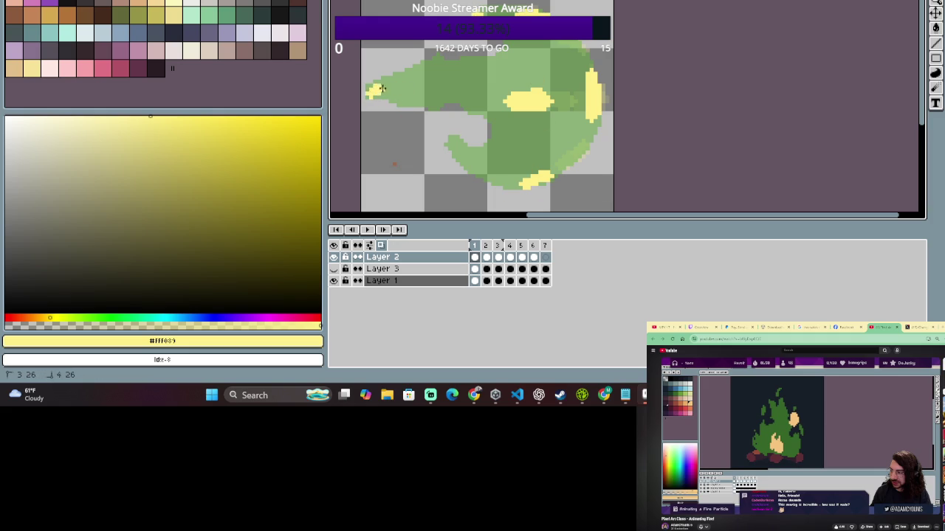
left_click_drag(419, 73, 477, 70)
left_click_drag(421, 105, 474, 102)
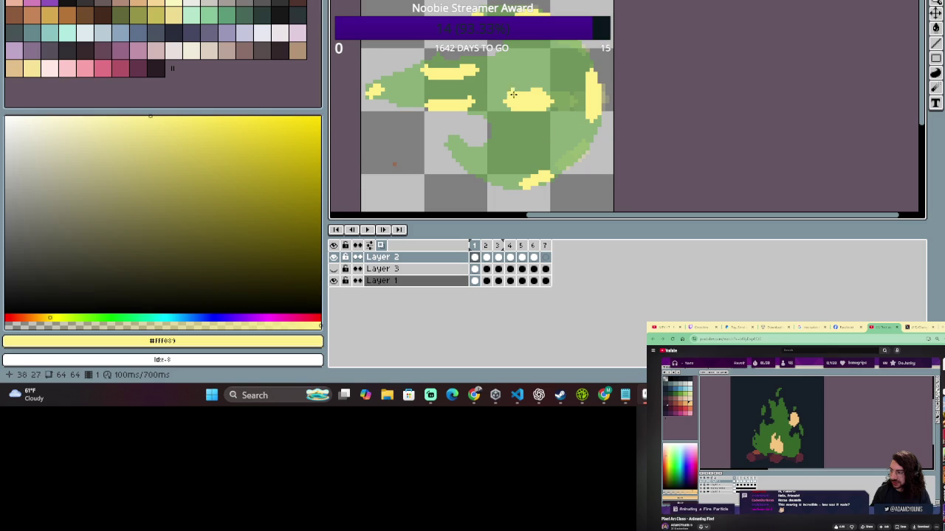
key("ctrl+z")
key("ctrl+z")
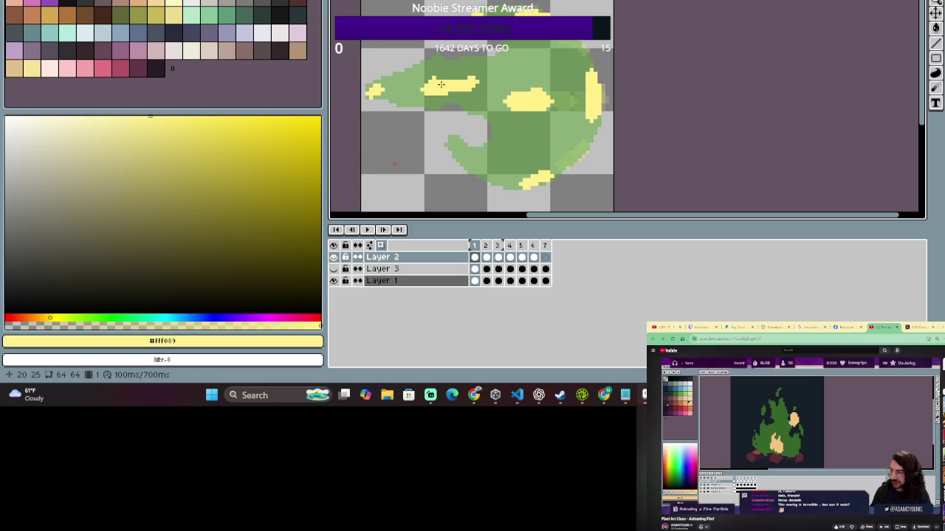
left_click_drag(434, 71, 473, 73)
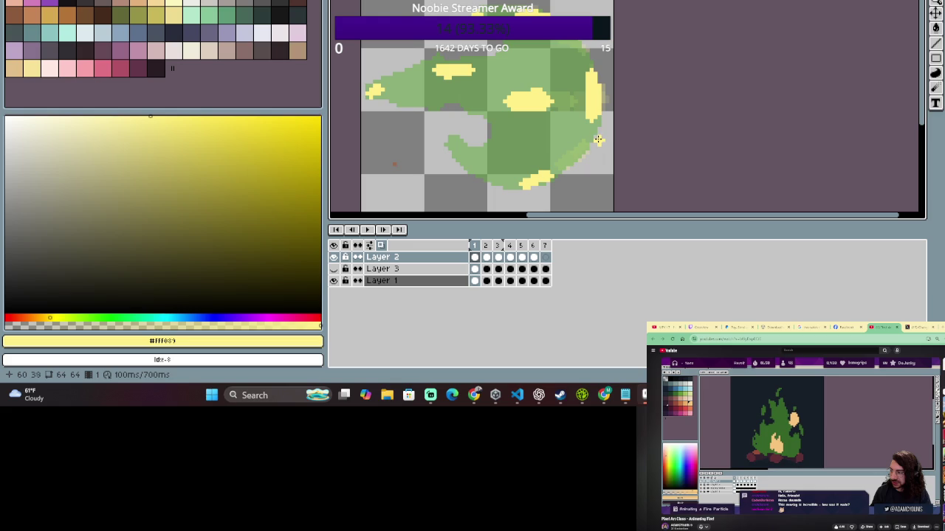
left_click_drag(452, 141, 448, 142)
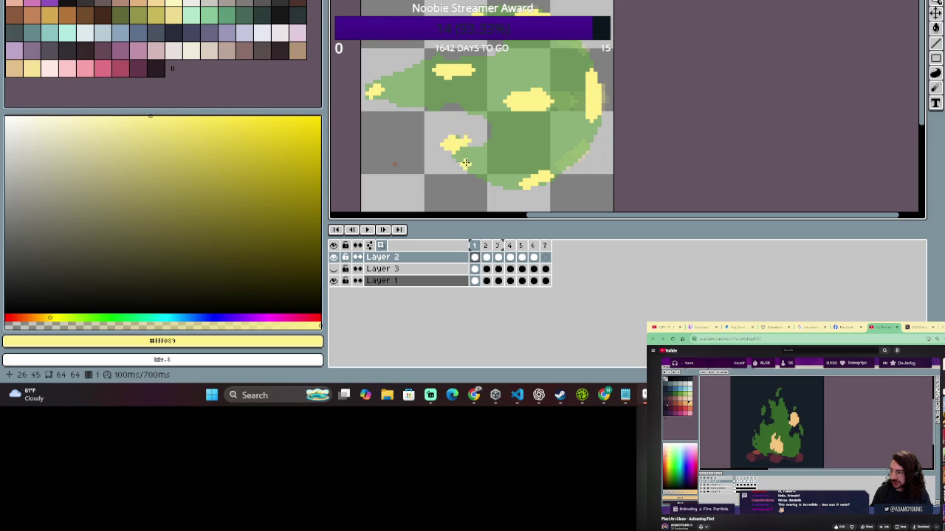
scroll(588, 144, "down", 3)
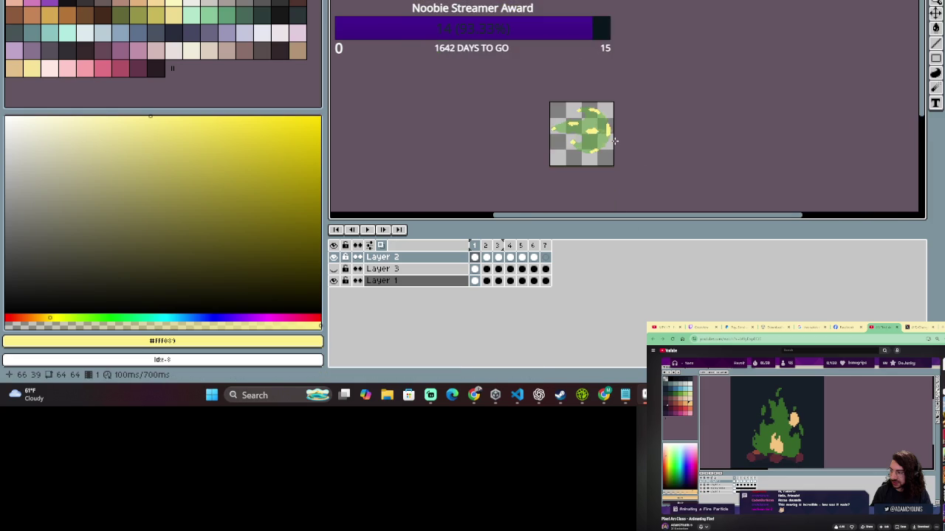
Zoom the canvas and flip between frames 1, 2 and 3 to compare their highlights.
scroll(588, 145, "up", 3)
scroll(588, 145, "down", 1)
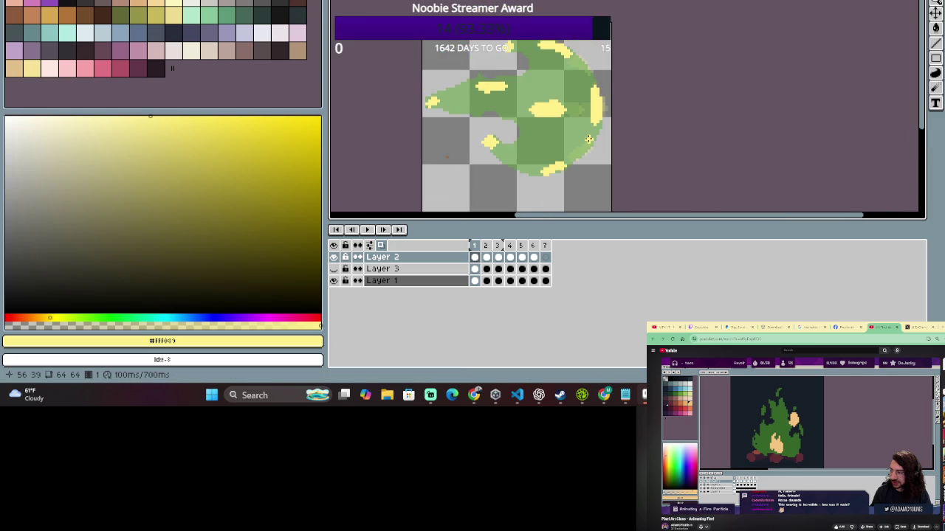
scroll(584, 143, "up", 2)
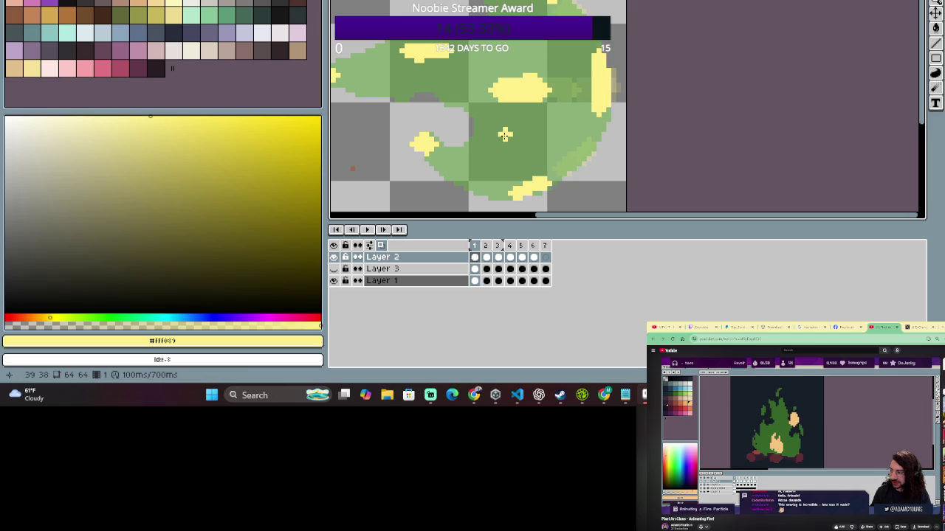
left_click(486, 248)
left_click(476, 252)
left_click(476, 248)
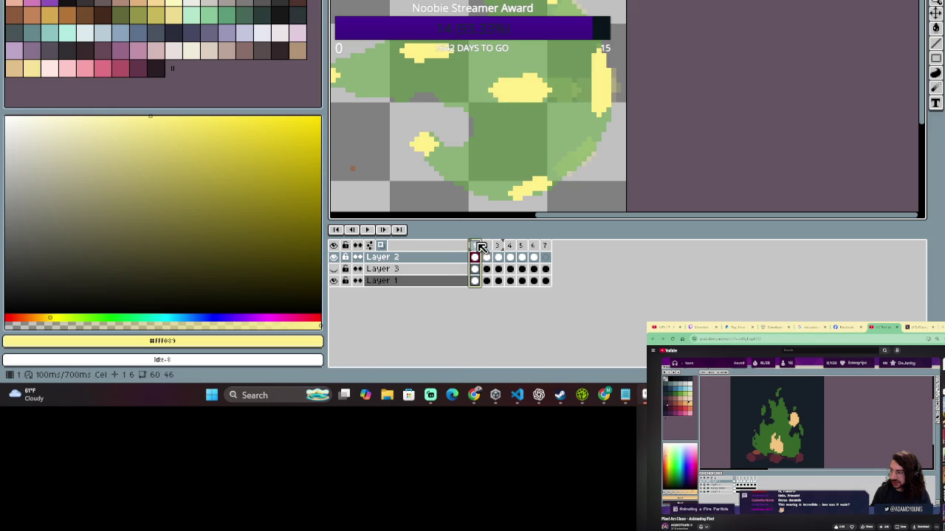
left_click(476, 248)
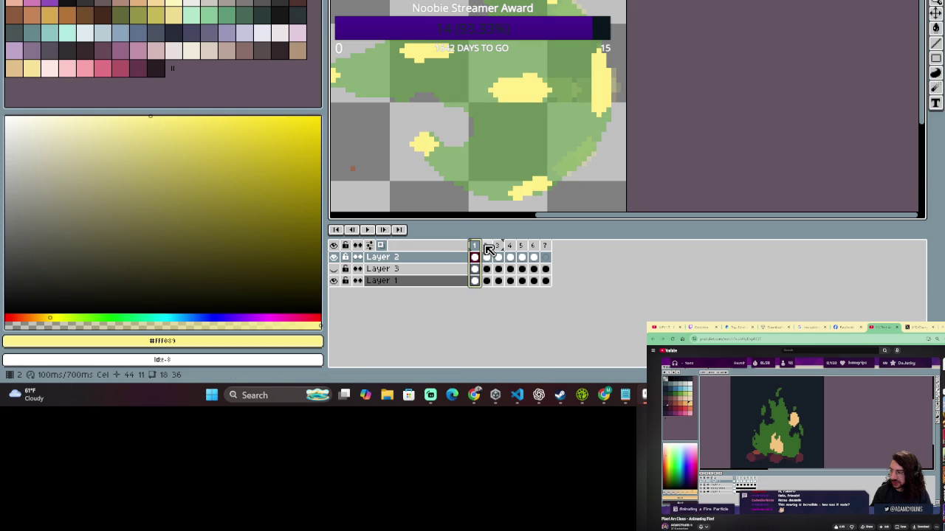
left_click(487, 248)
left_click(476, 248)
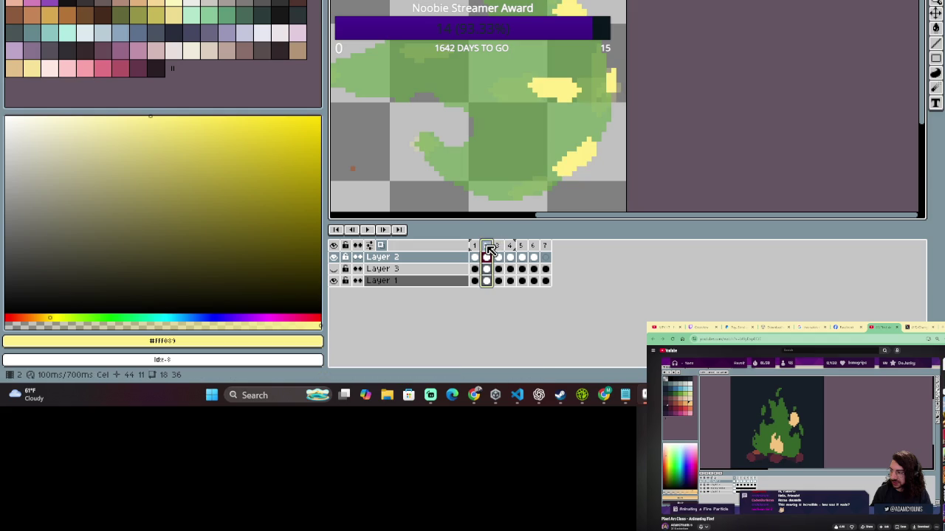
left_click(498, 246)
left_click(477, 248)
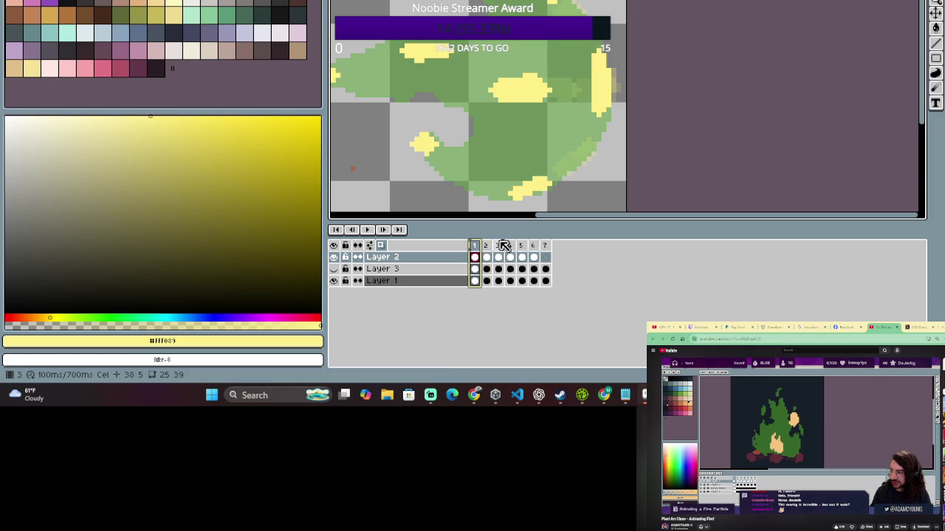
left_click(486, 249)
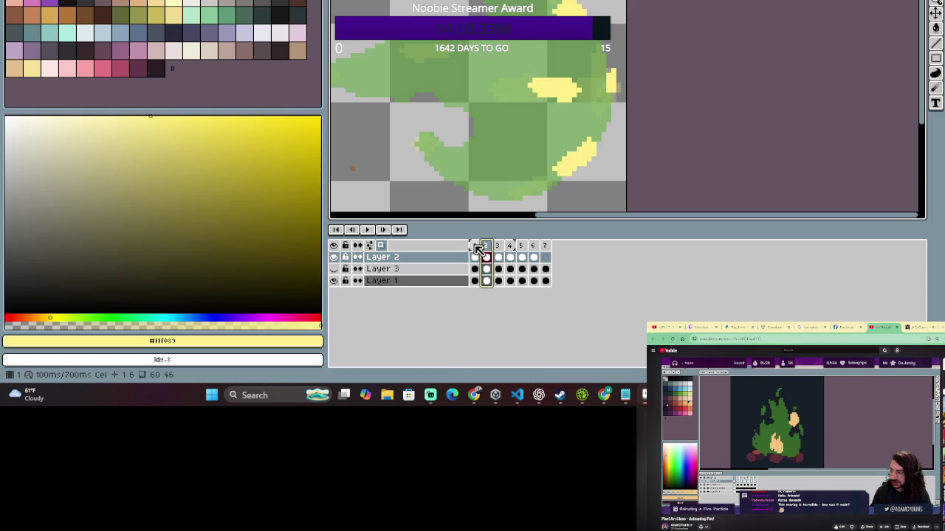
left_click(475, 248)
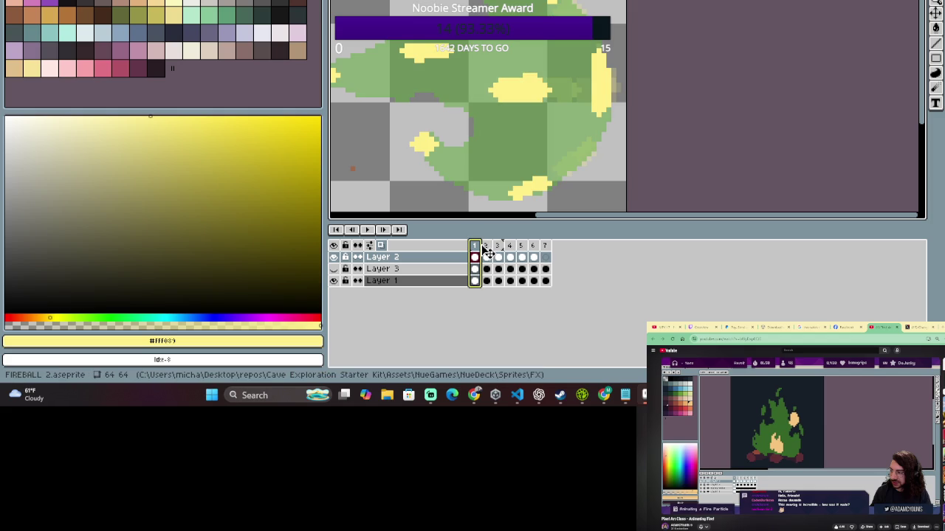
Keep comparing frames 1 through 4, zoom out slightly, and settle on frame 2.
left_click(486, 247)
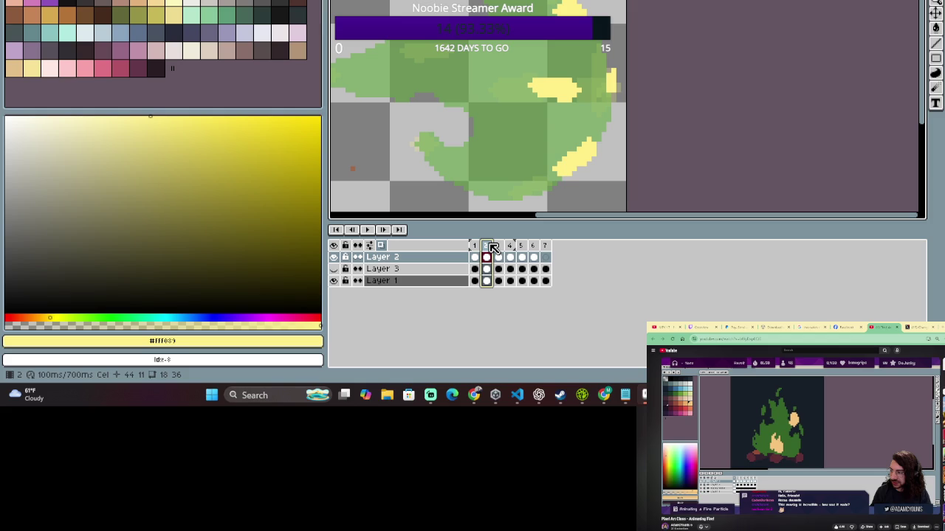
key("Left")
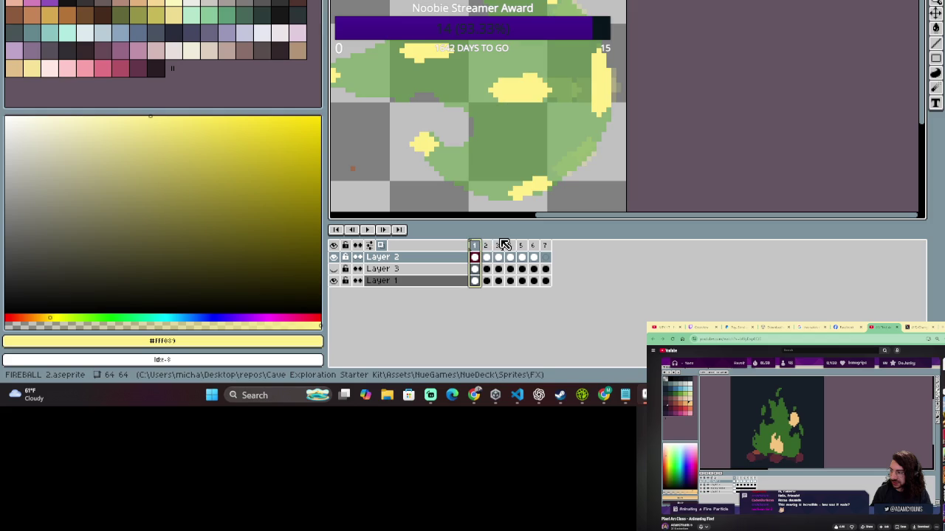
left_click(486, 245)
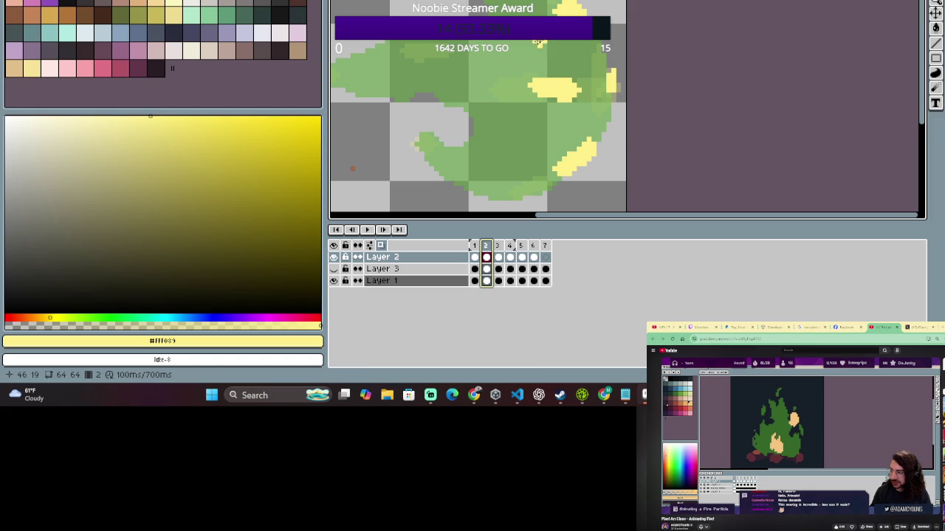
left_click(474, 245)
left_click(475, 247)
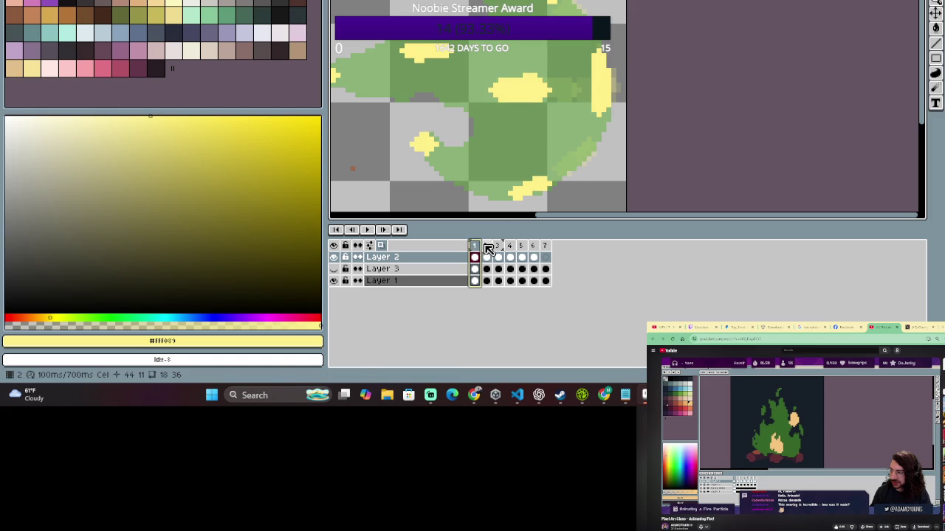
left_click(486, 245)
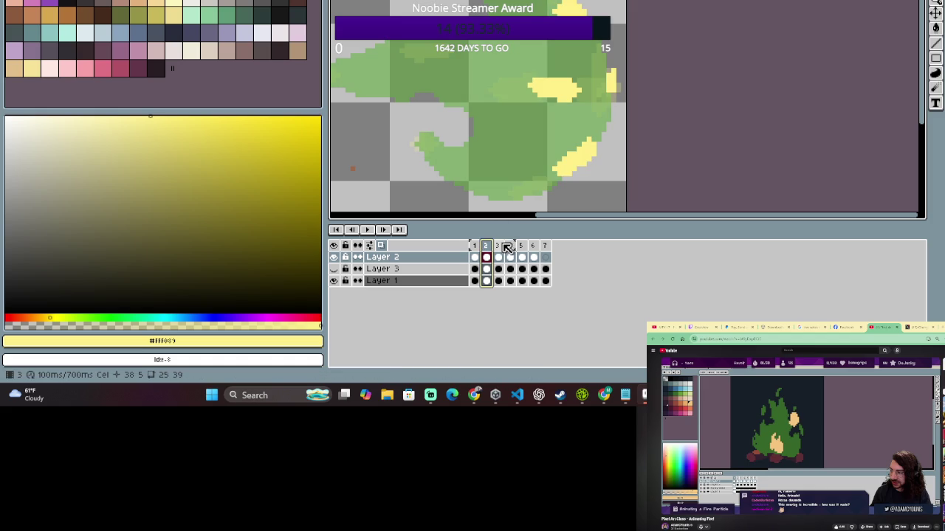
left_click(499, 245)
left_click(509, 246)
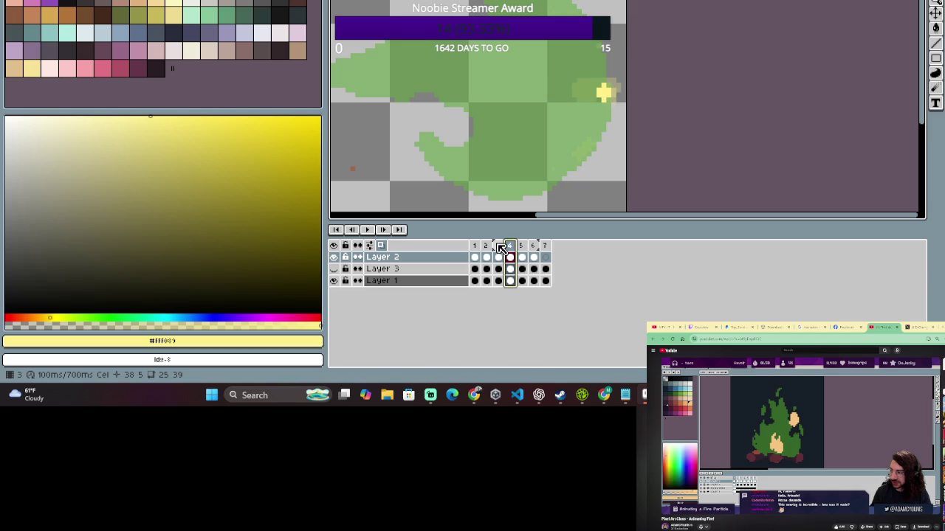
left_click(498, 246)
left_click(485, 247)
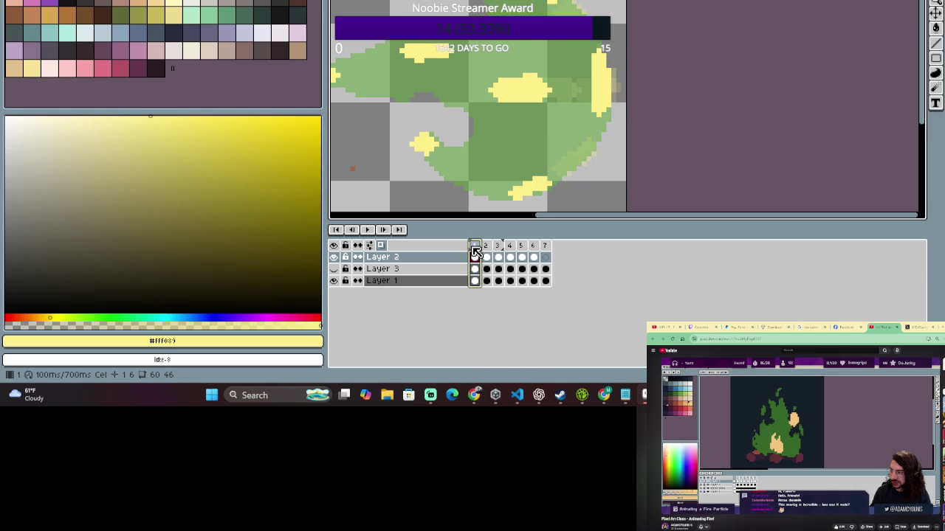
key("minus")
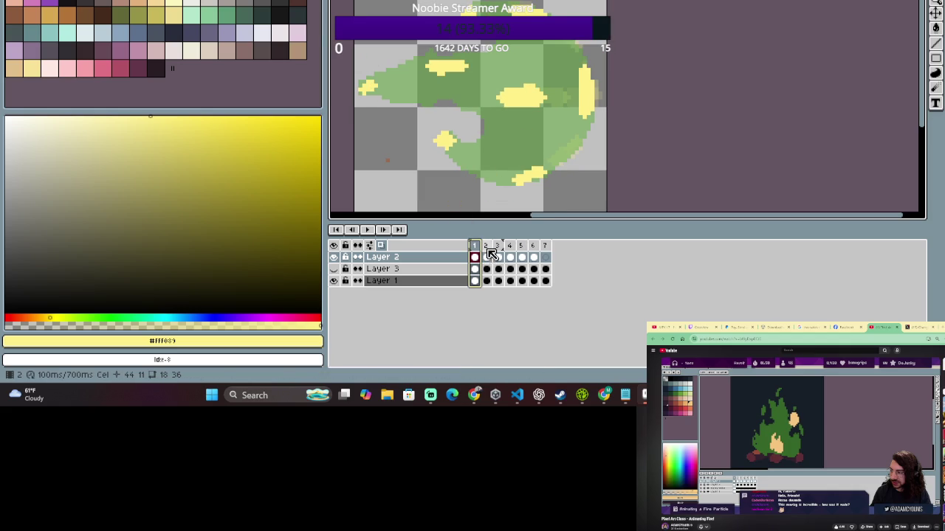
left_click(476, 248)
left_click(487, 249)
left_click(476, 249)
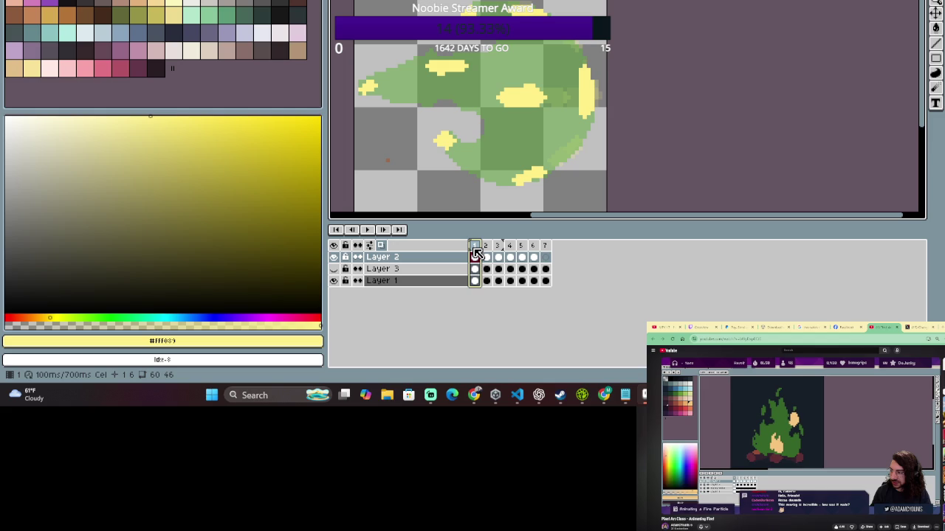
left_click(488, 249)
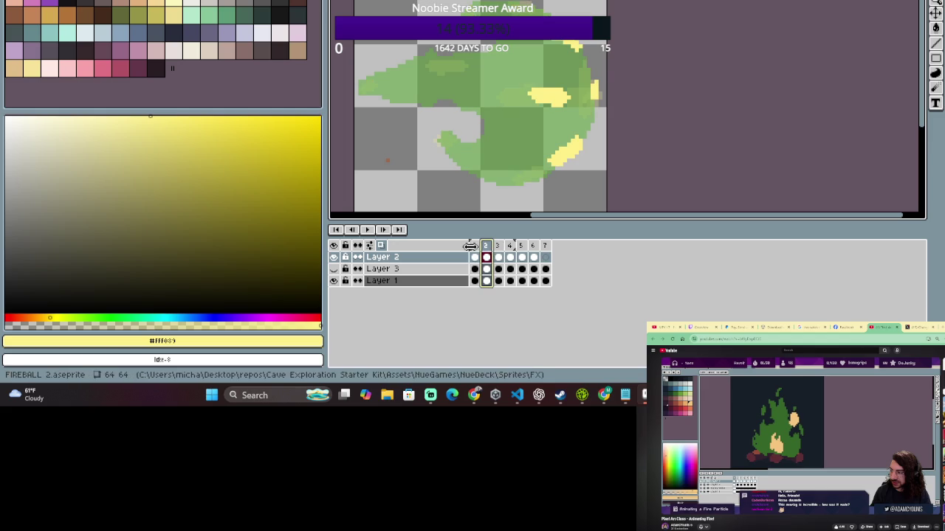
On frame 2, paint yellow blobs on the left tip and upper body, redoing the upper patch.
left_click(476, 251)
left_click(487, 251)
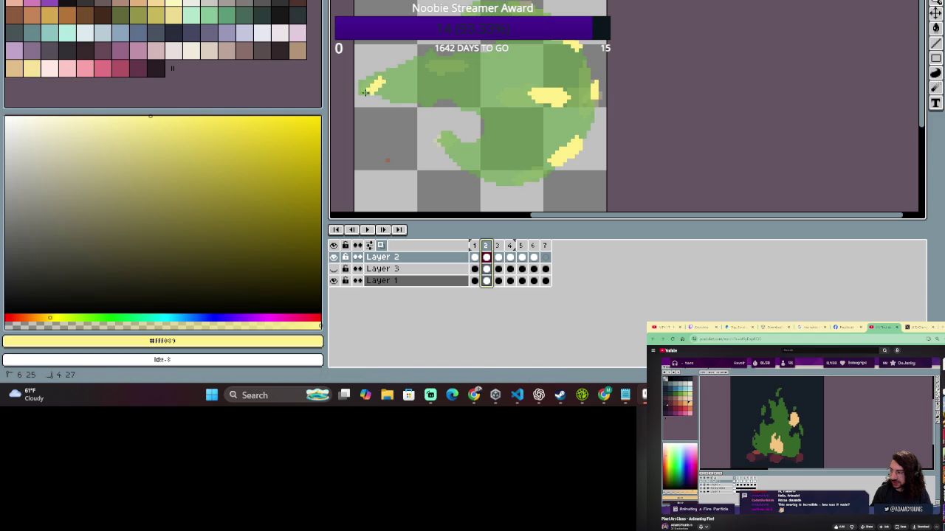
left_click_drag(384, 85, 363, 87)
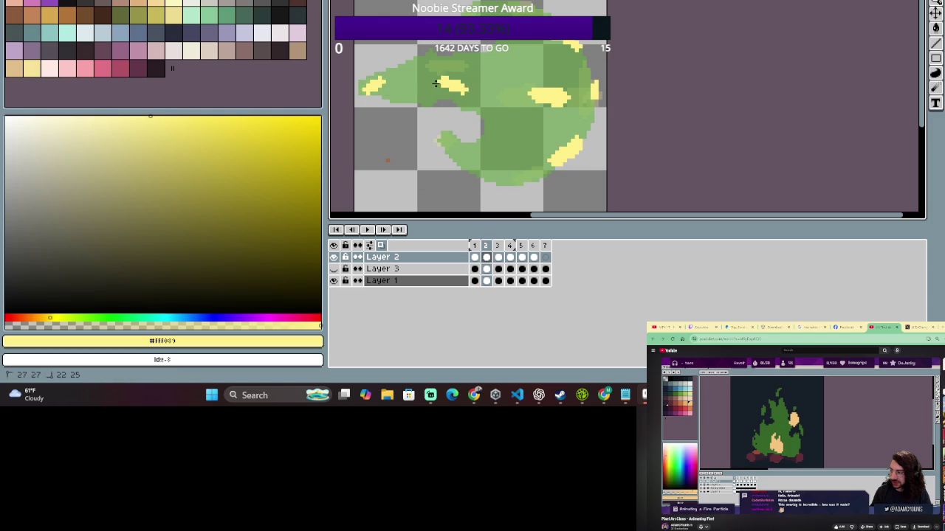
left_click_drag(456, 92, 428, 84)
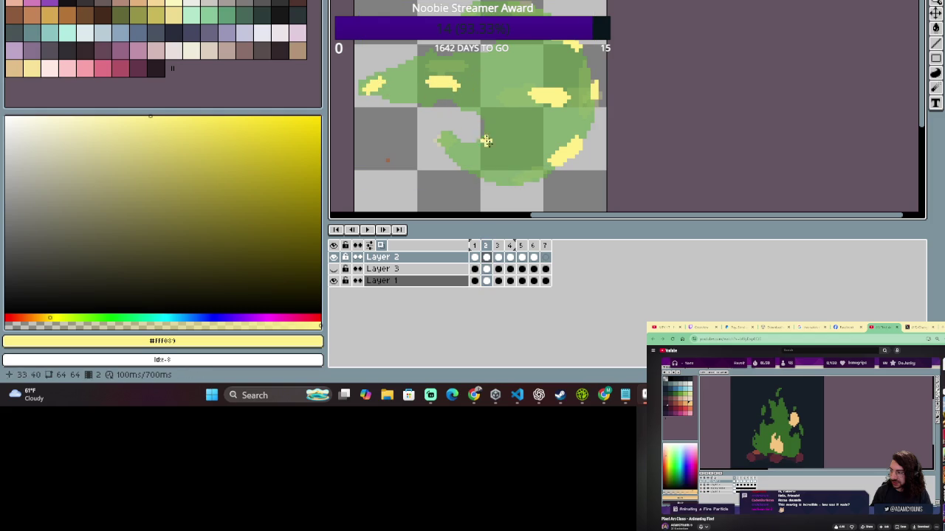
key("ctrl+z")
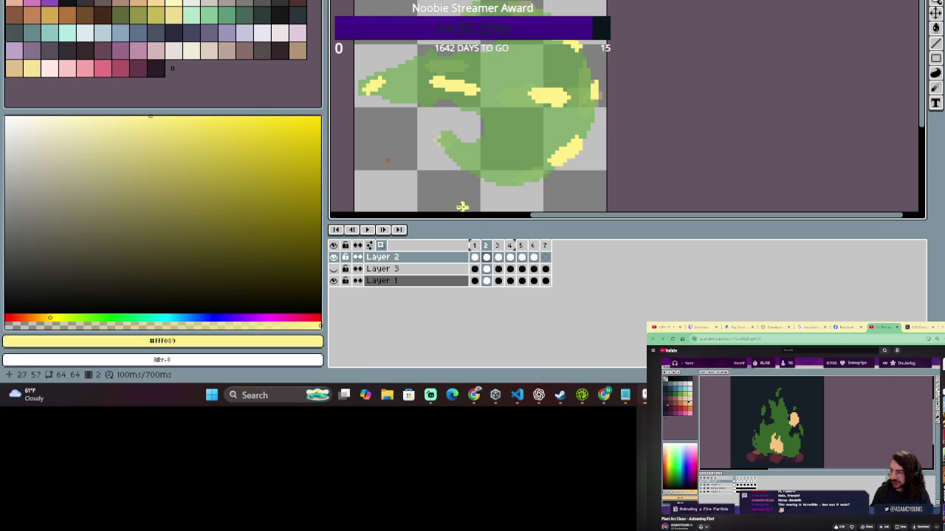
left_click_drag(472, 93, 445, 87)
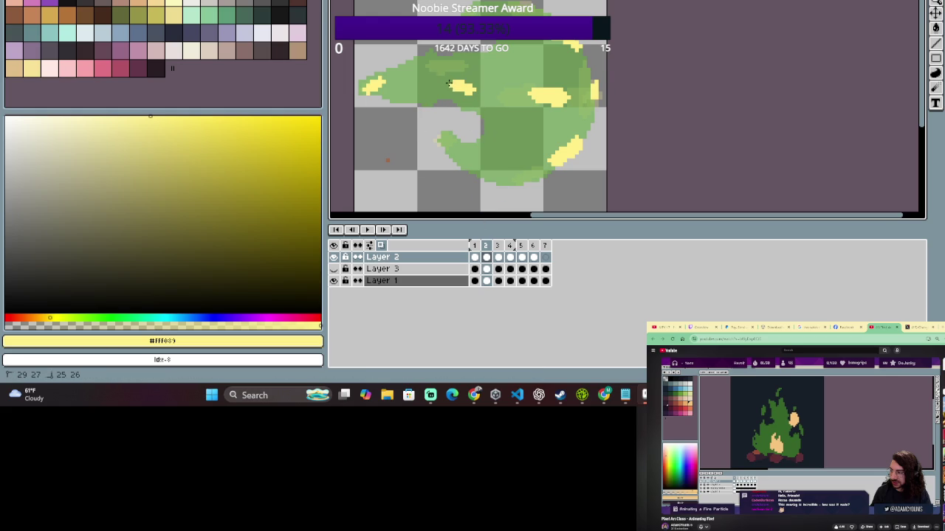
left_click(500, 250)
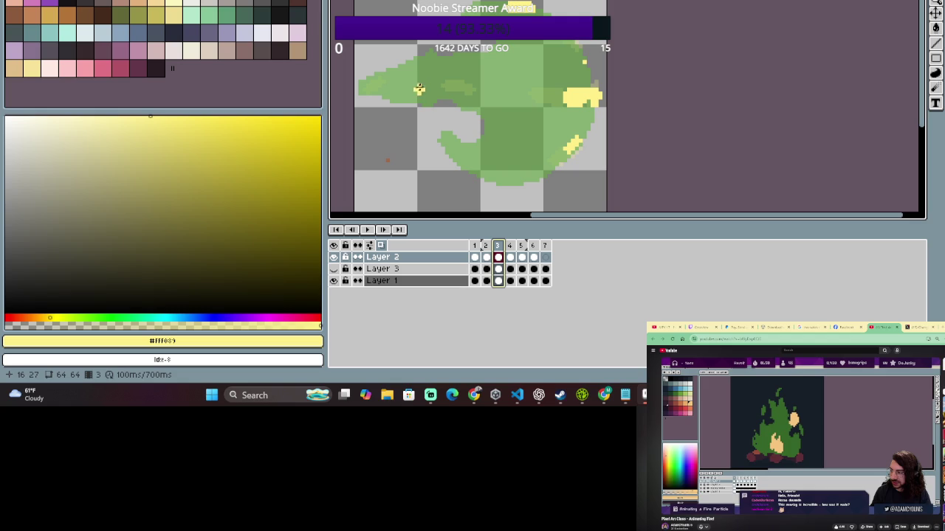
Paint yellow blobs on frame 3's left side, across the middle, and at the bottom.
left_click_drag(416, 82, 389, 84)
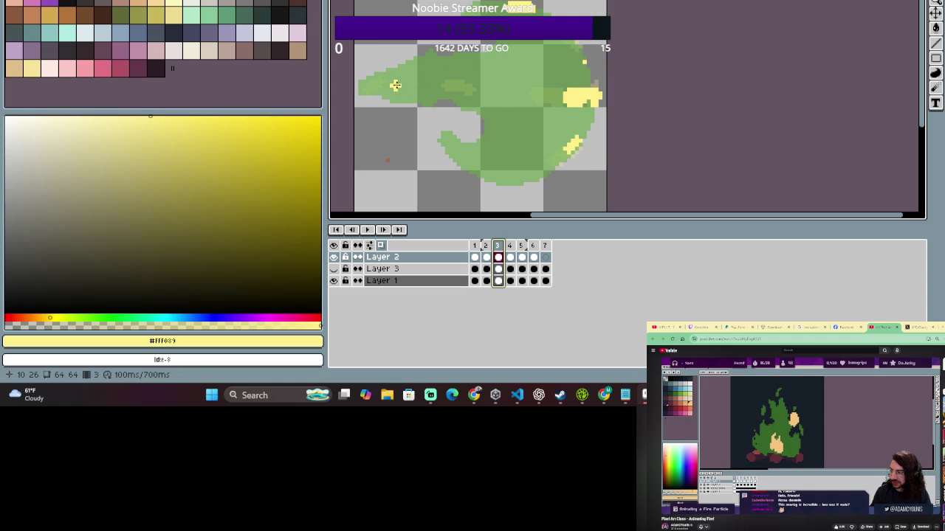
left_click(404, 82)
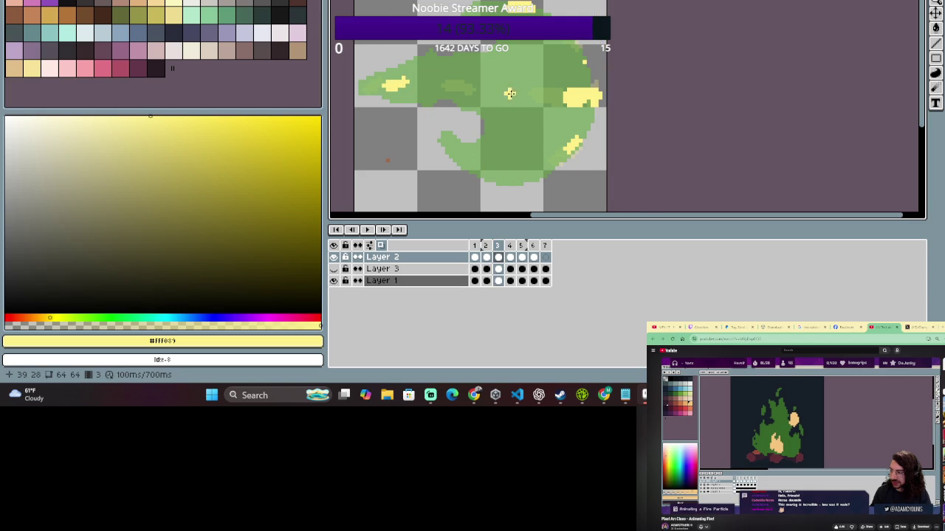
left_click_drag(486, 91, 509, 92)
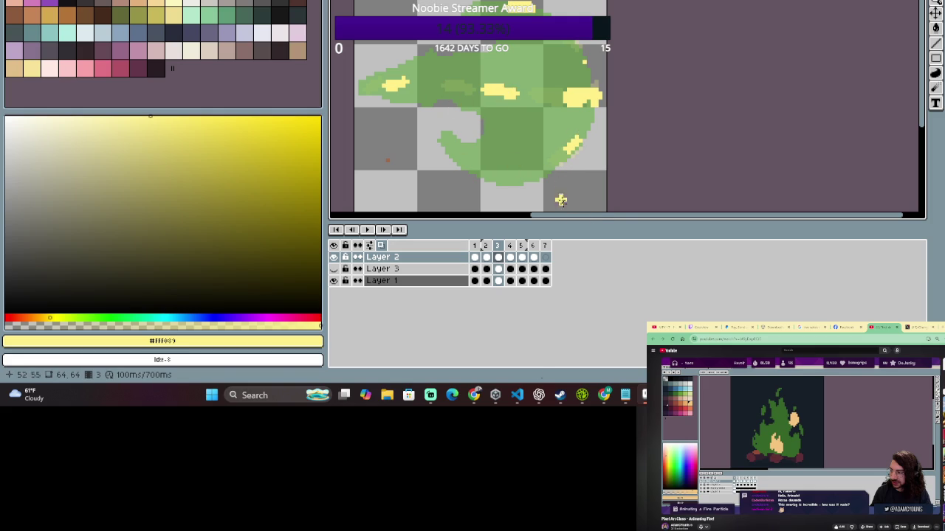
left_click_drag(505, 180, 523, 181)
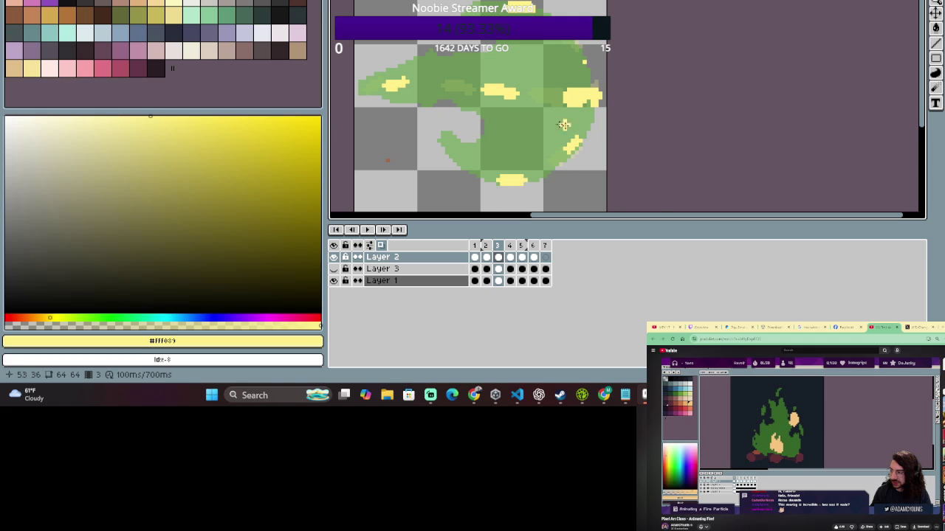
Compare frames 2 and 3, then zoom out to see the whole sprite.
scroll(505, 159, "up", 1)
scroll(505, 162, "up", 1)
scroll(503, 163, "down", 1)
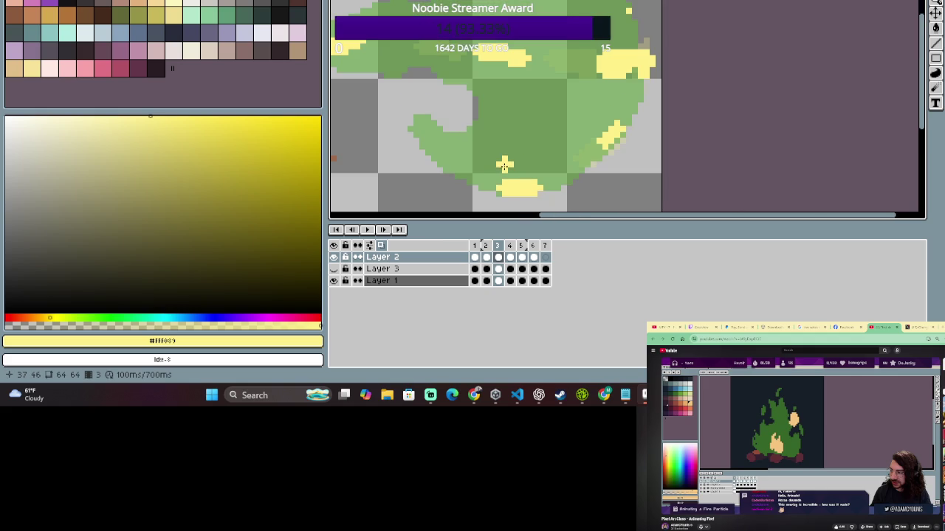
left_click(508, 246)
key("comma")
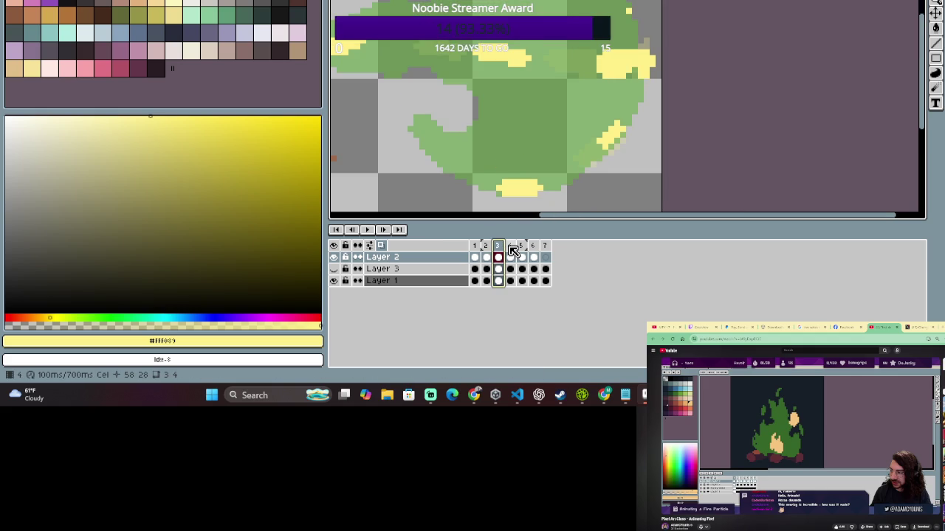
left_click(485, 246)
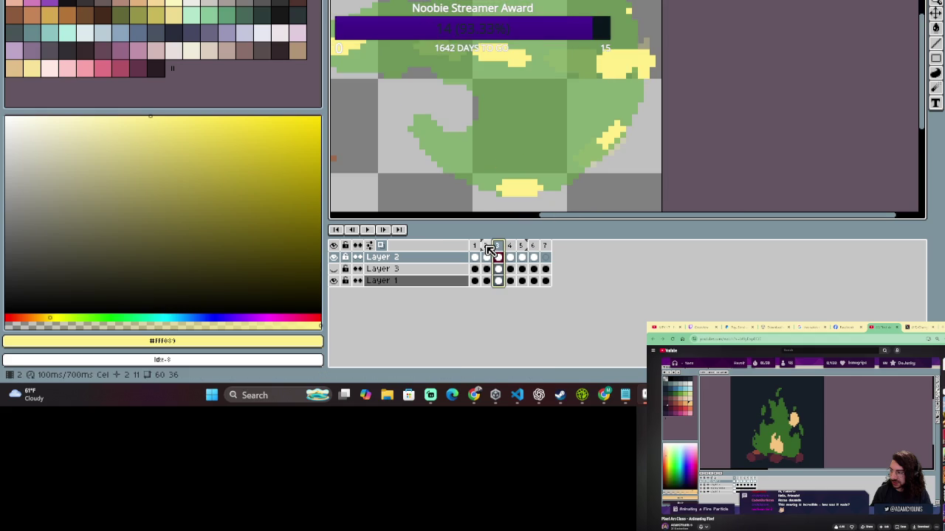
key("minus")
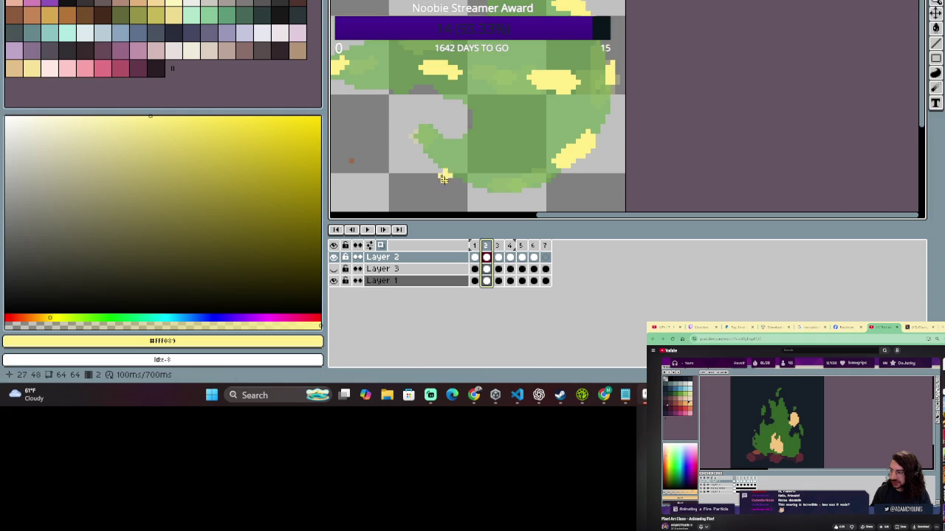
left_click(499, 246)
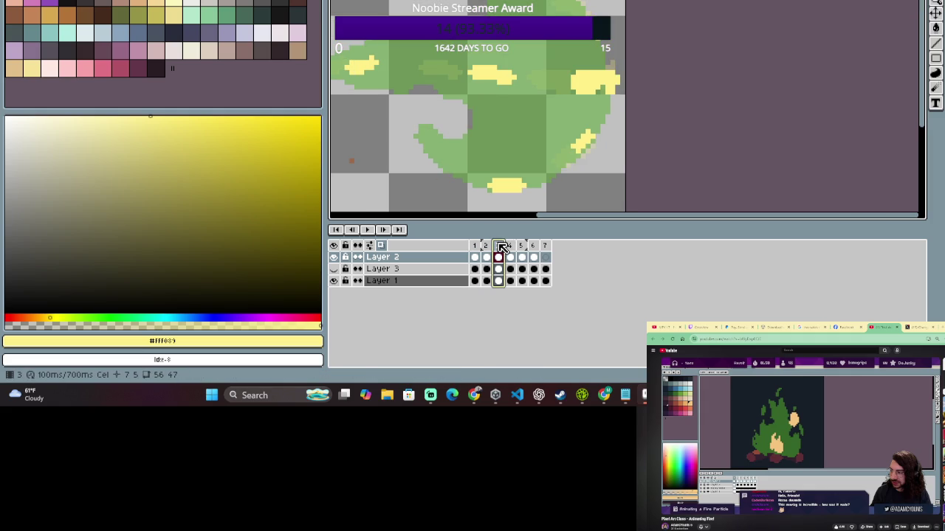
key("minus")
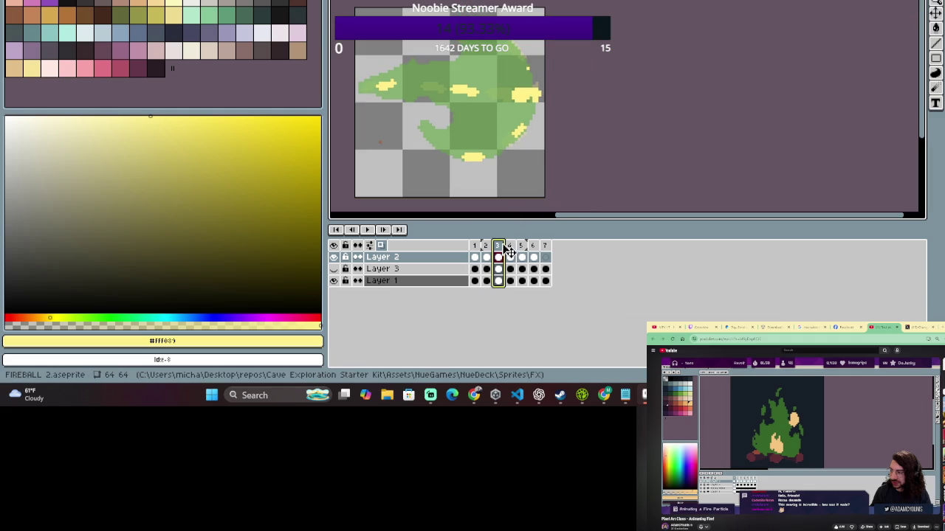
On frame 4, zoom and pan to the sprite and paint yellow strokes on the upper body and upper right.
left_click(509, 247)
scroll(391, 84, "up", 2)
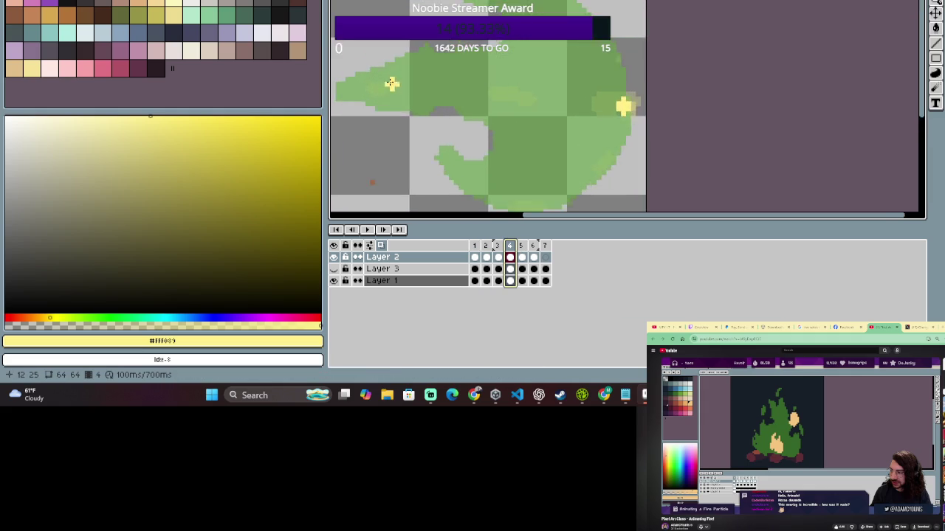
scroll(391, 84, "up", 1)
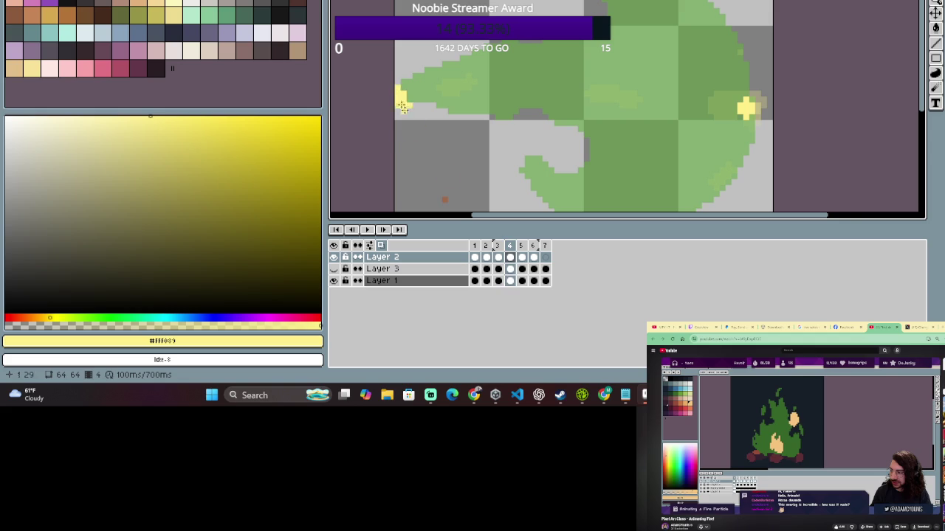
scroll(428, 141, "down", 1)
left_click_drag(454, 168, 421, 151)
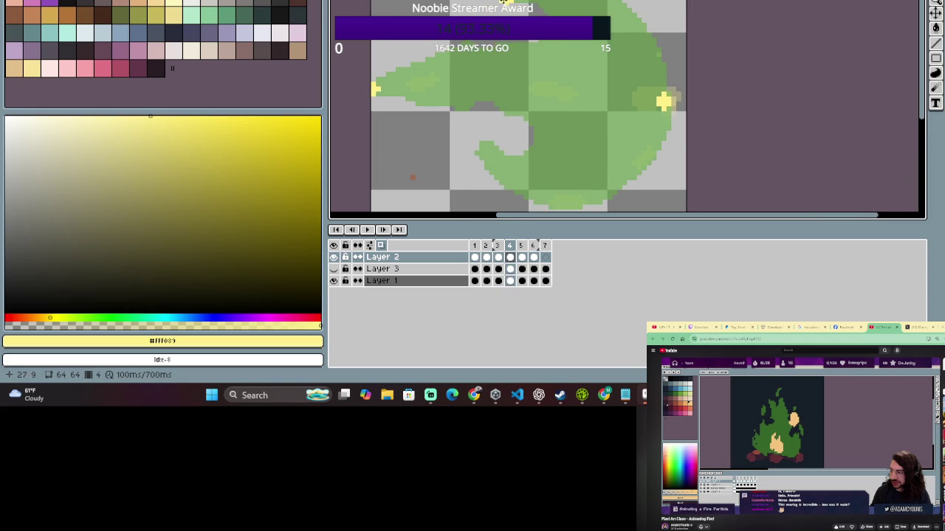
scroll(539, 119, "down", 2)
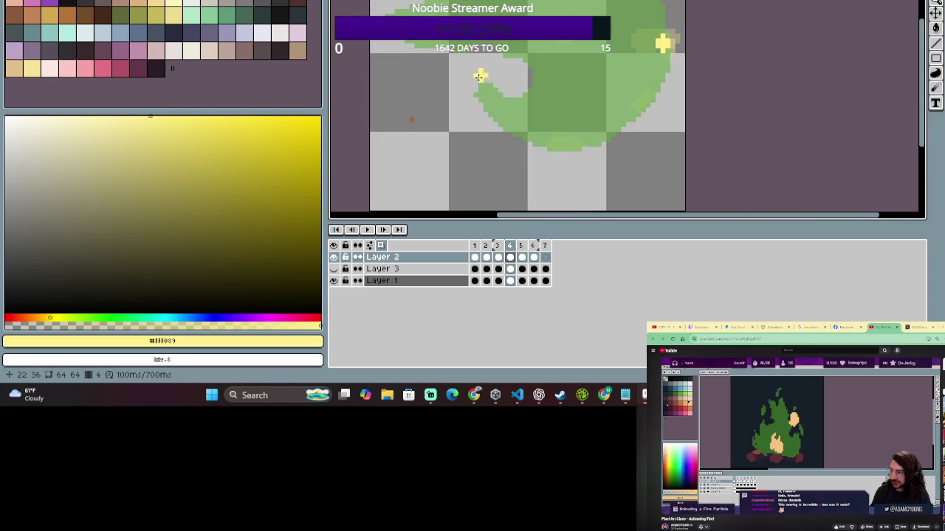
scroll(638, 148, "down", 1)
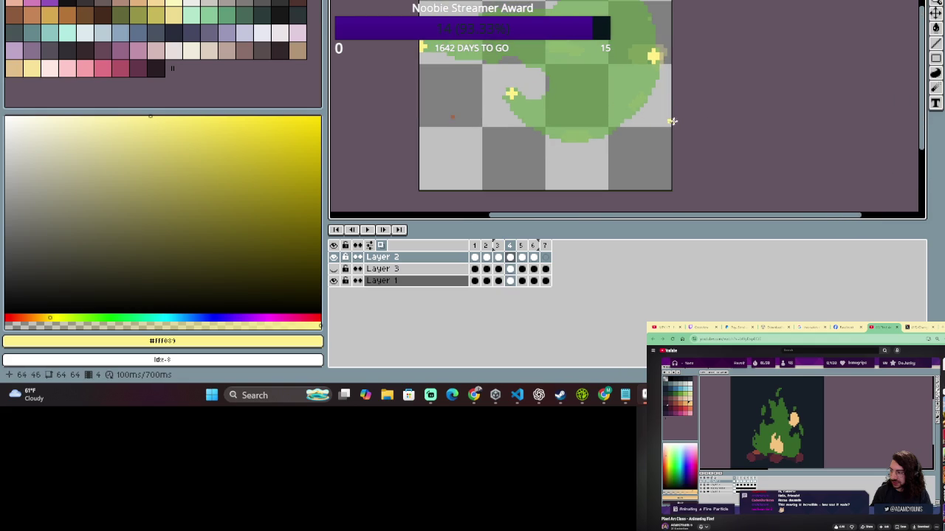
scroll(629, 128, "up", 1)
scroll(590, 162, "up", 1)
mouse_move(599, 128)
left_mouse_down()
mouse_move(627, 133)
mouse_move(629, 118)
left_mouse_up()
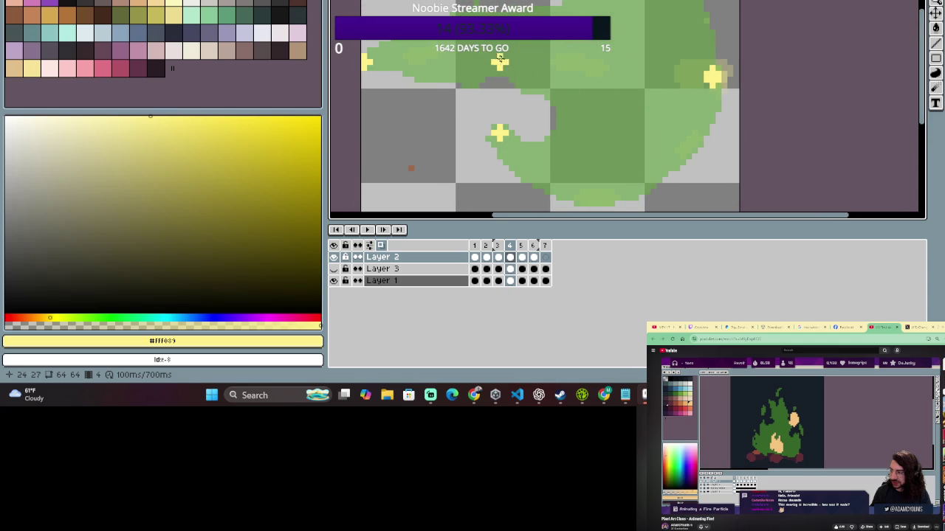
left_click_drag(493, 56, 515, 57)
mouse_move(584, 68)
left_mouse_down()
mouse_move(629, 68)
mouse_move(623, 101)
mouse_move(593, 42)
left_mouse_up()
Add a yellow blob on frame 4's lower right body, then go back to frame 3.
scroll(626, 69, "down", 2)
scroll(626, 68, "up", 2)
mouse_move(616, 143)
left_mouse_down()
mouse_move(590, 164)
mouse_move(617, 149)
left_mouse_up()
scroll(618, 148, "down", 1)
scroll(624, 111, "up", 1)
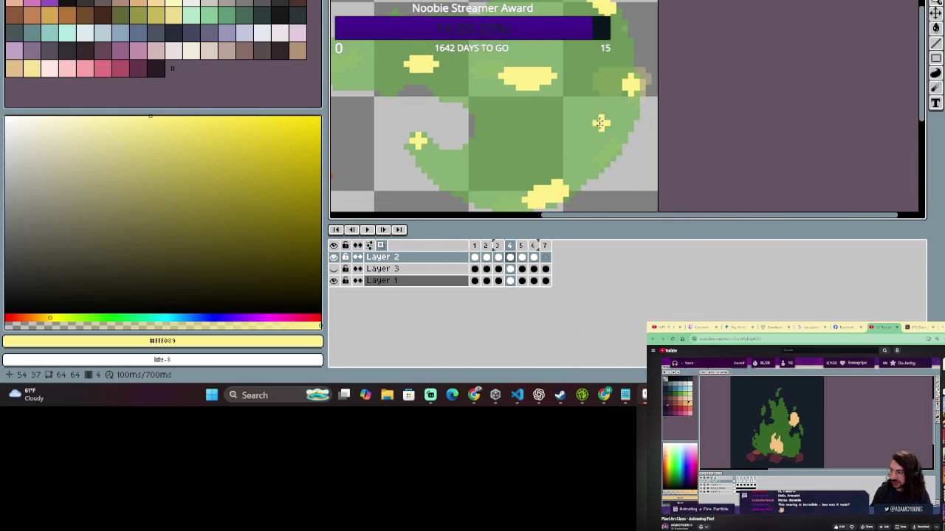
scroll(613, 27, "up", 2)
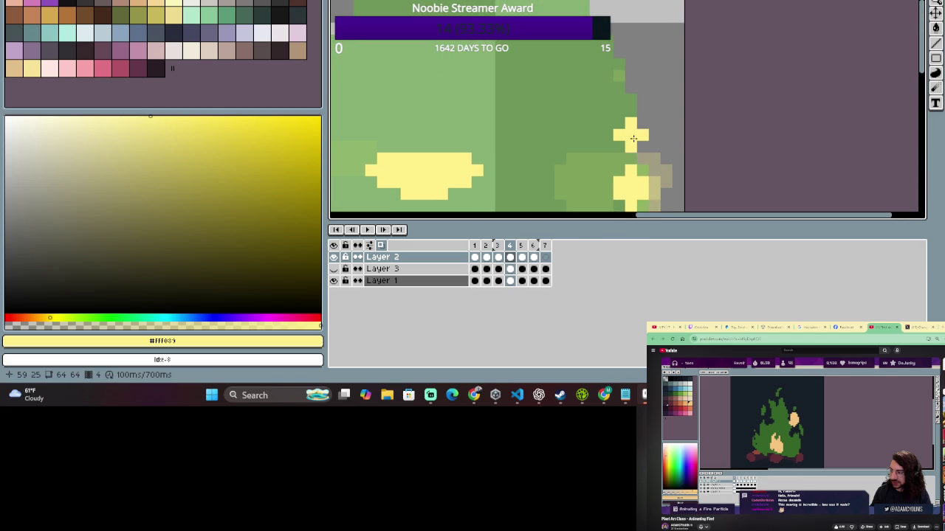
key("Left")
scroll(572, 190, "down", 2)
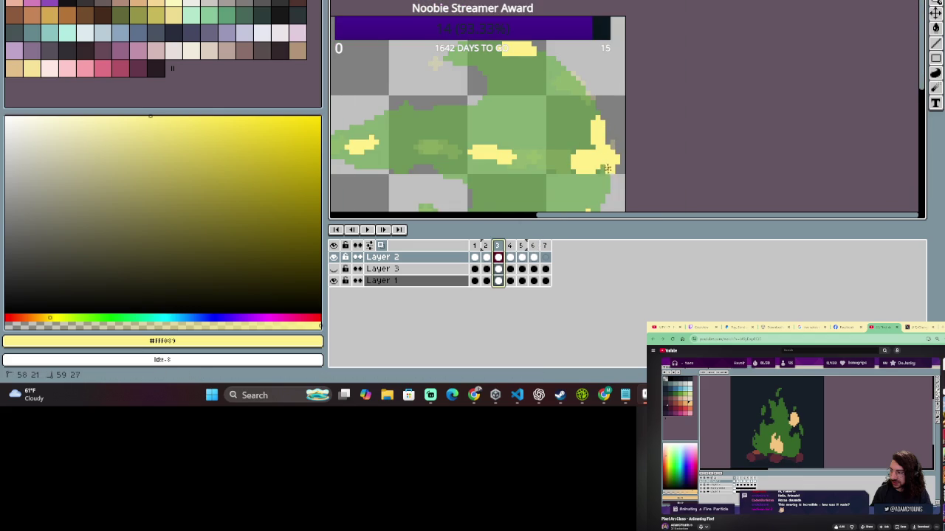
Extend frame 3's yellow rim up the fireball's right edge, then move to frame 4.
key("Return")
left_click_drag(605, 116, 603, 87)
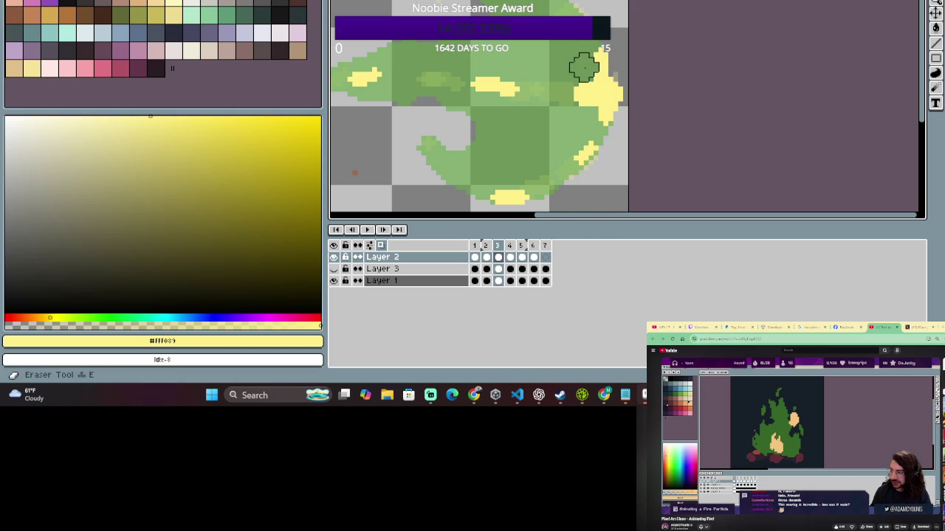
scroll(612, 52, "up", 1)
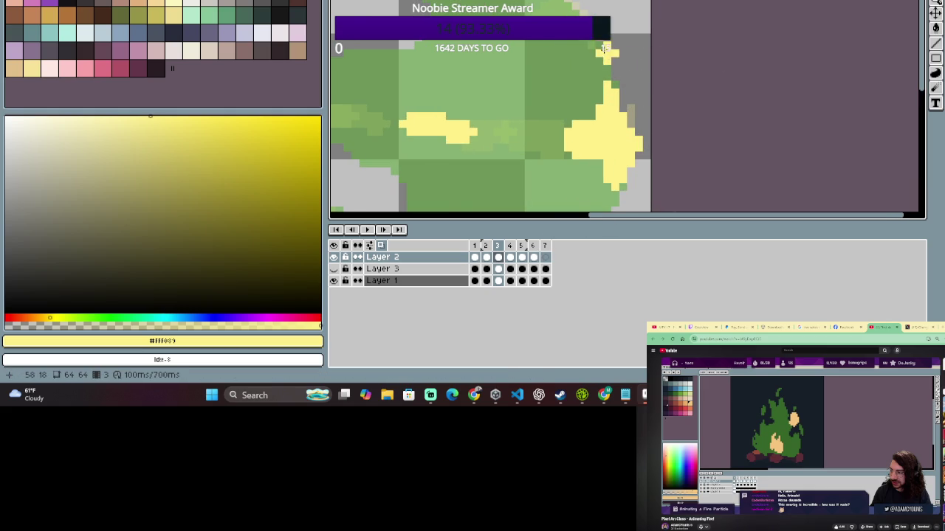
scroll(605, 51, "down", 1)
scroll(587, 43, "up", 1)
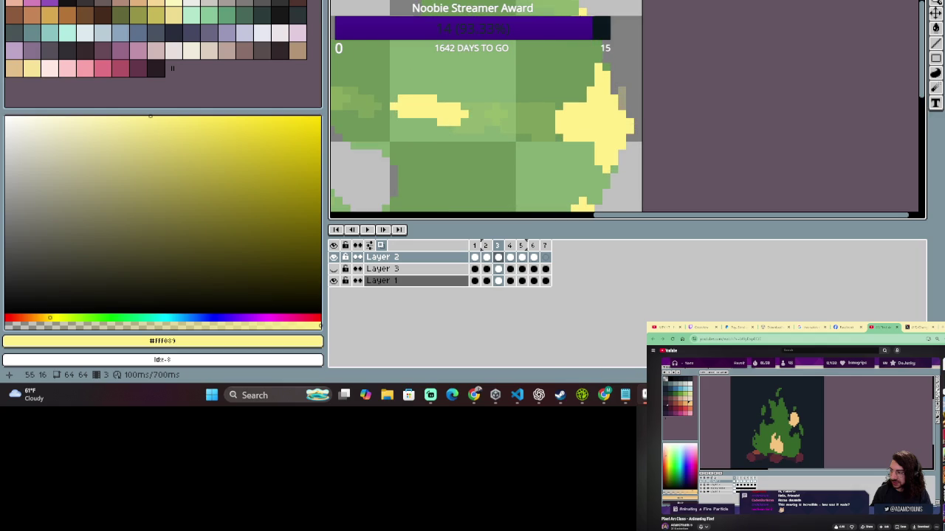
scroll(624, 100, "down", 1)
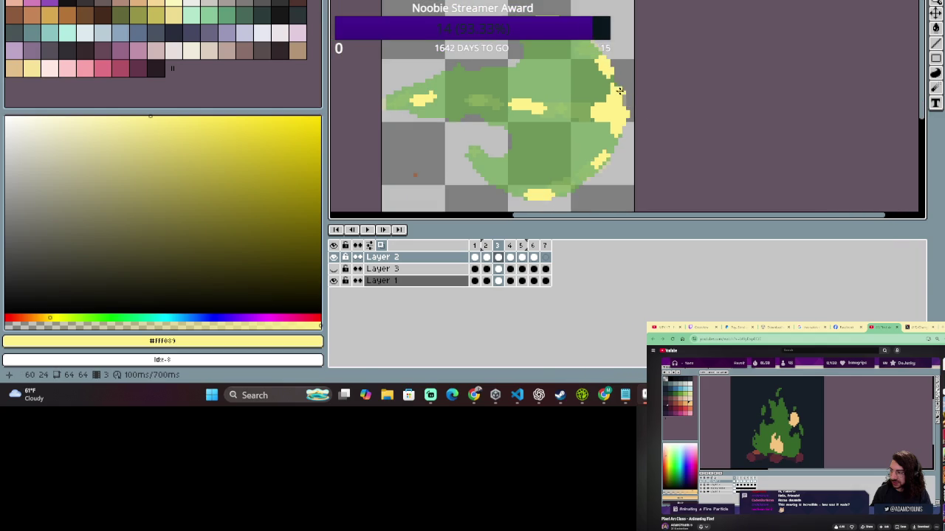
left_click(509, 246)
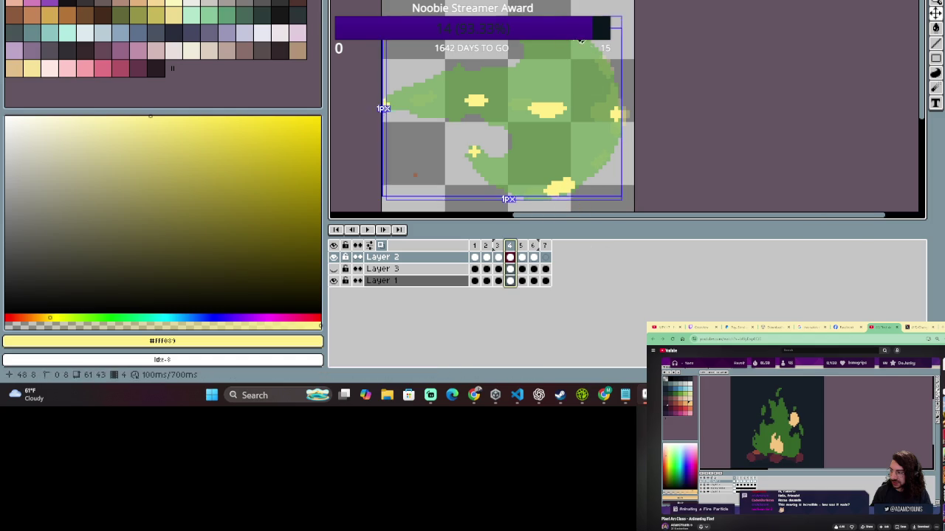
Return to the pencil and paint a small yellow blob near frame 4's centre, replacing a too-wide stroke.
left_click(498, 247)
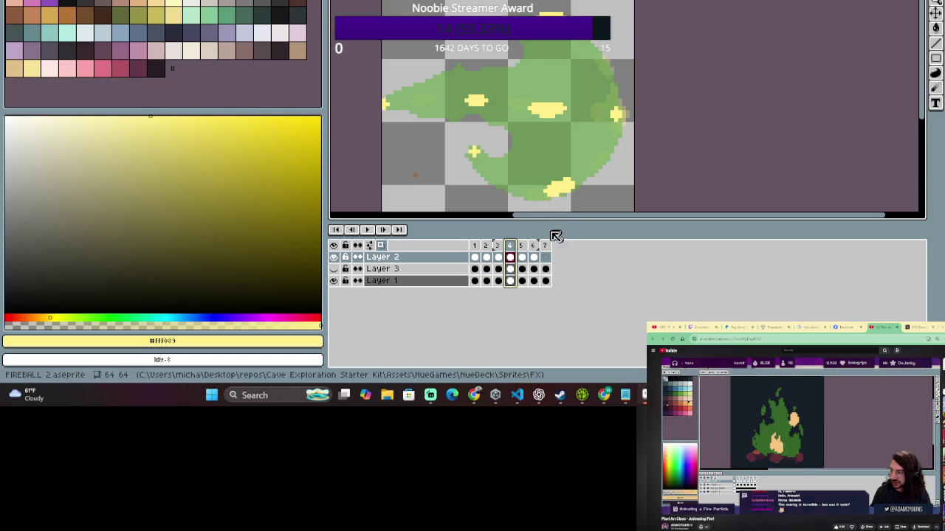
left_click(498, 251)
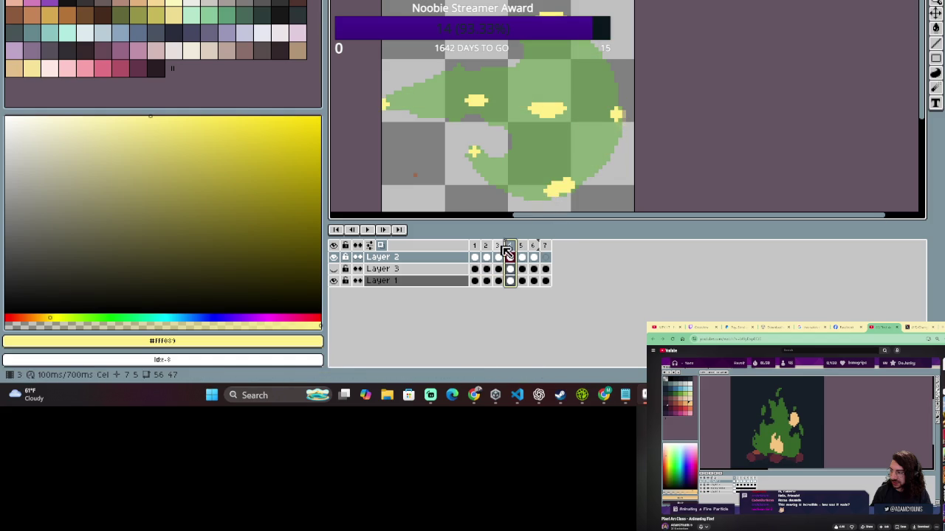
key("b")
left_click(581, 44)
left_click(496, 249)
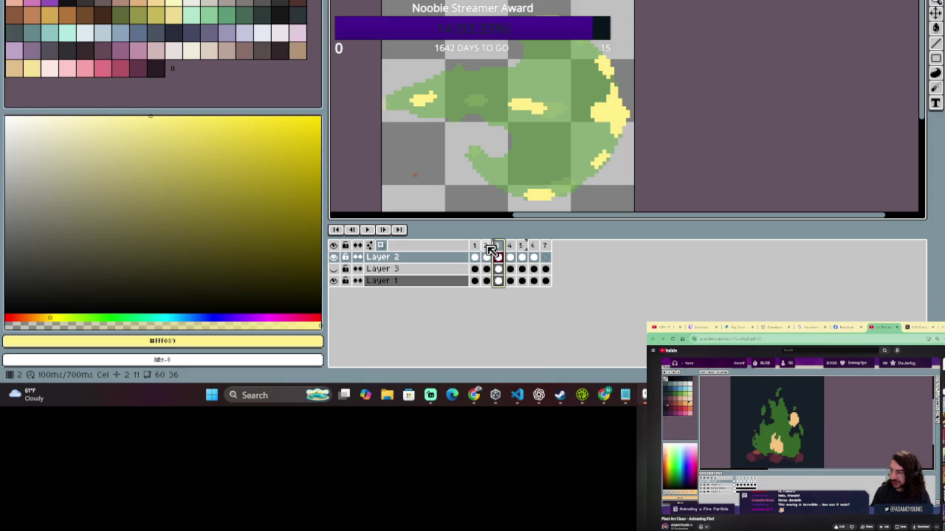
left_click(513, 247)
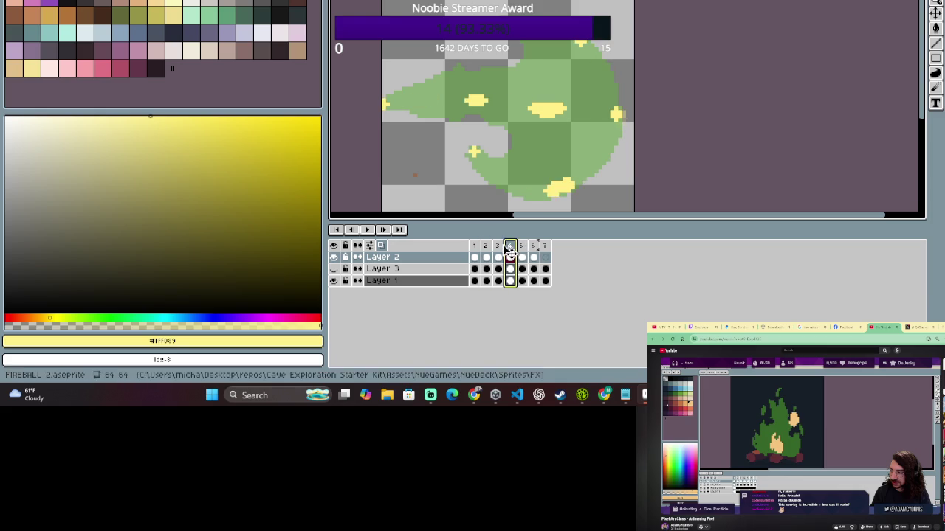
left_click(498, 251)
left_click(498, 252)
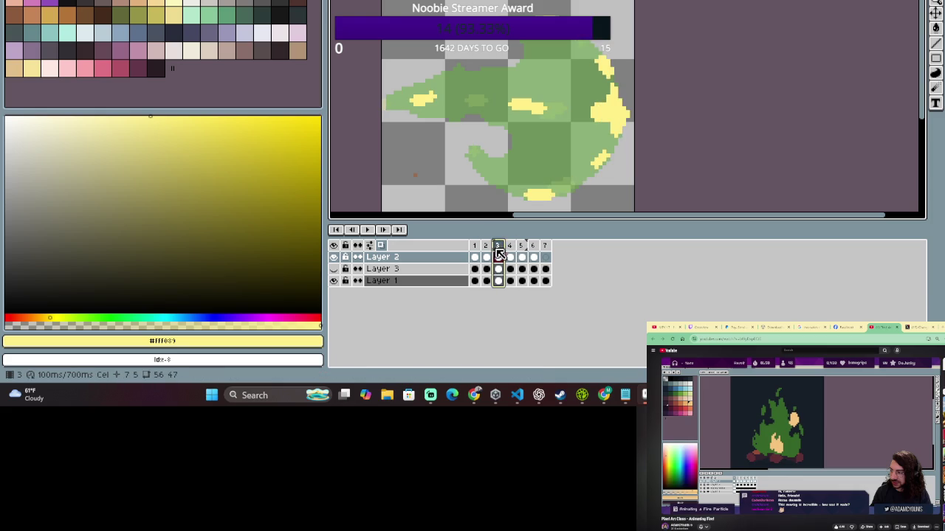
left_click(498, 251)
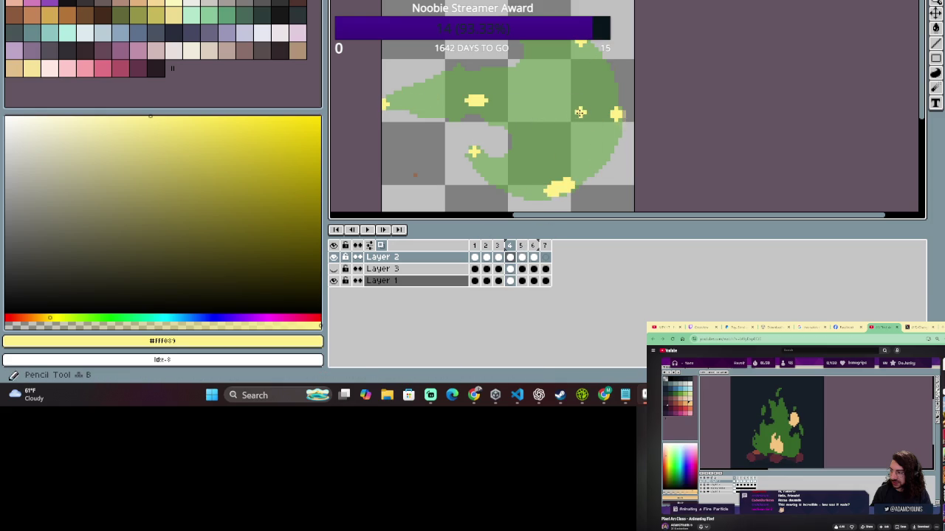
left_click_drag(583, 112, 526, 112)
key("ctrl+z")
left_click_drag(587, 112, 546, 111)
Flip between frames 2 and 3 to compare highlights, then select frames 1 to 3.
left_click(499, 257)
left_click(498, 257)
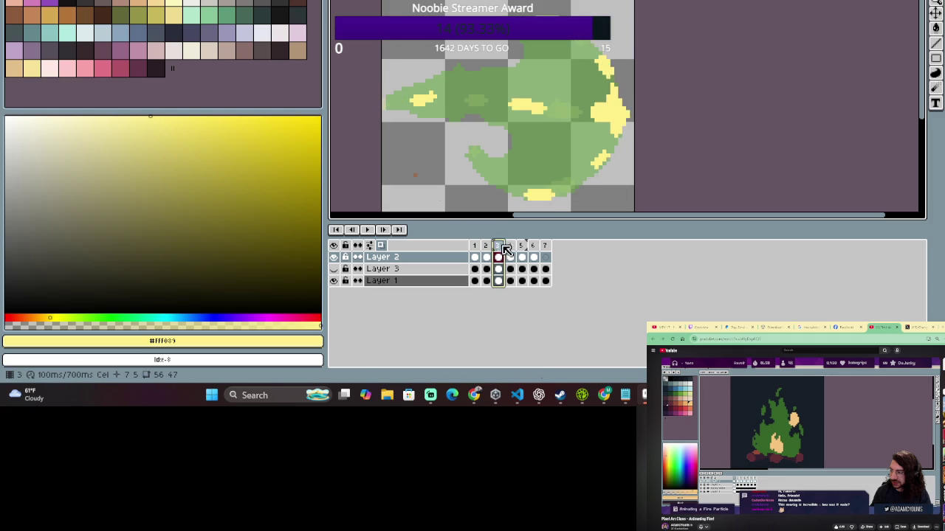
left_click(498, 251)
left_click(486, 251)
left_click(475, 251)
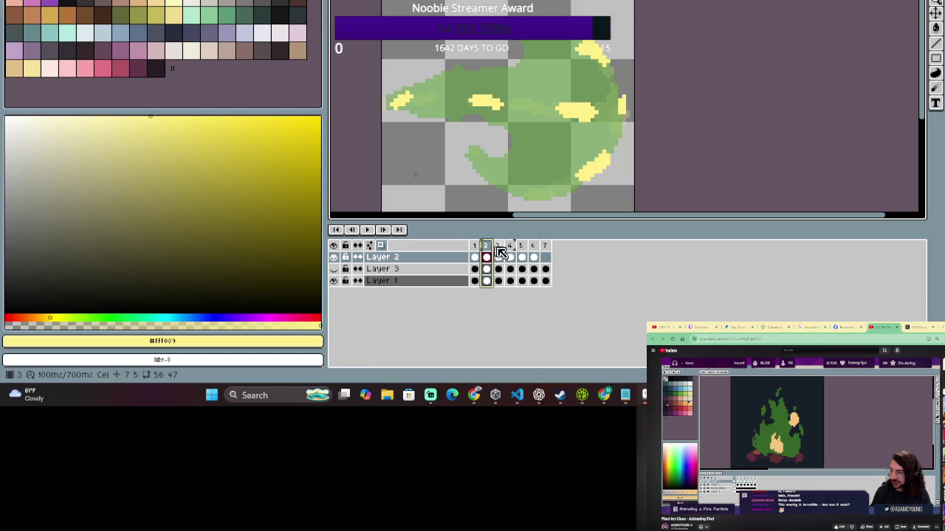
left_click(499, 251)
left_click(488, 248)
left_click(487, 246)
left_click(499, 251)
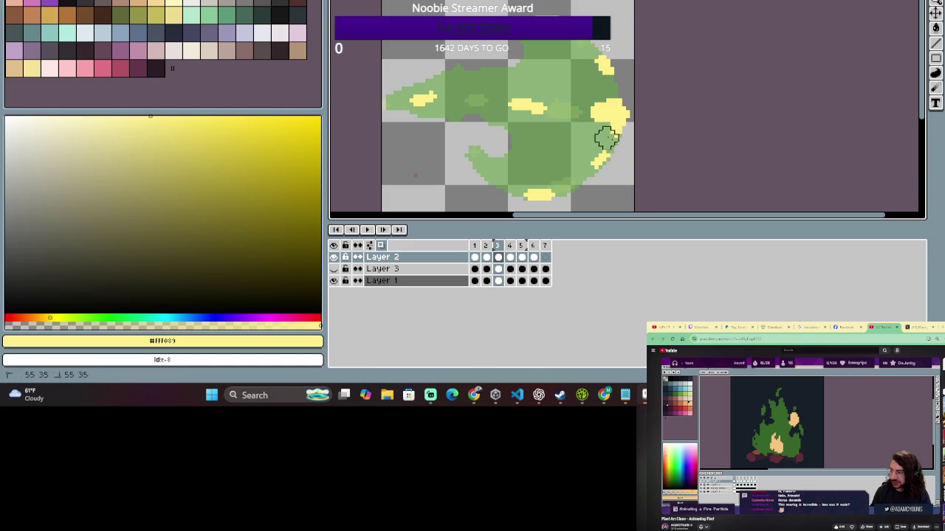
left_click(485, 251)
left_click(495, 251)
left_click(499, 251)
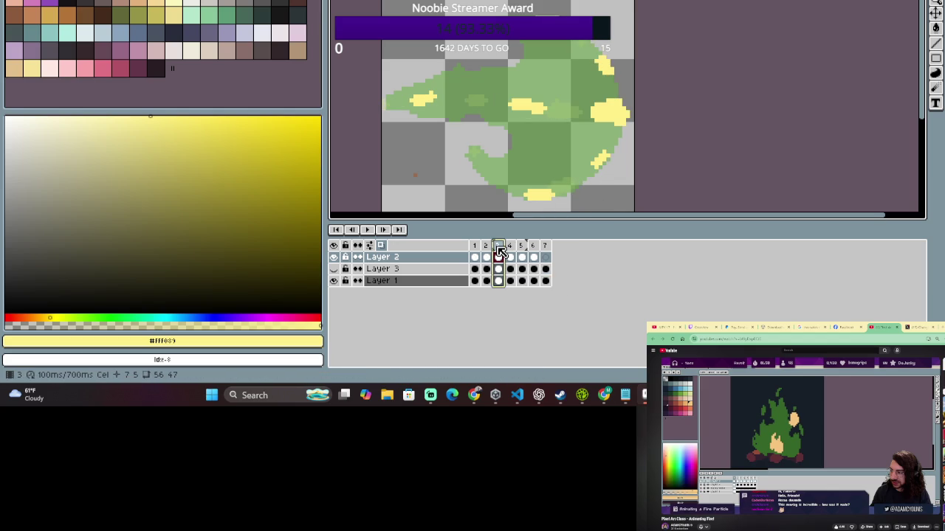
left_click_drag(475, 247, 499, 252)
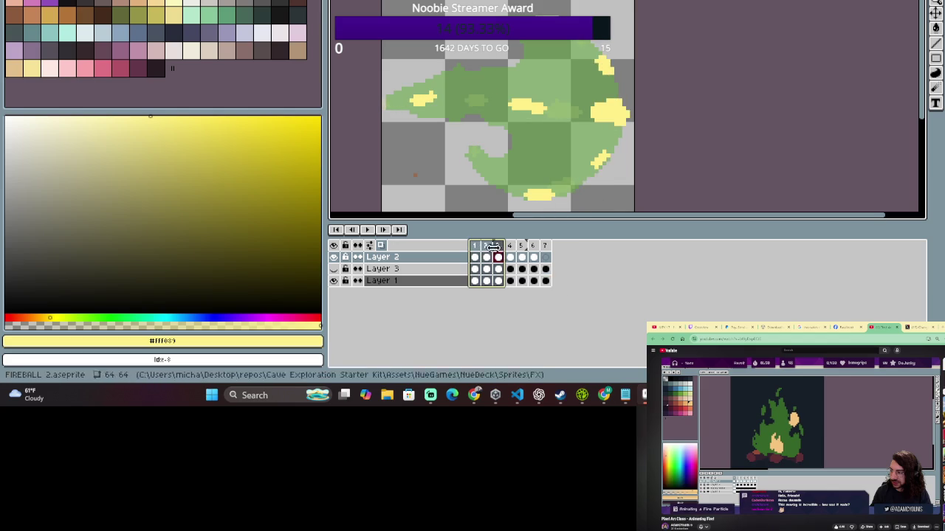
Erase two yellow highlight blobs from frame 1.
left_click(477, 255)
left_click_drag(480, 252, 514, 259)
left_click(475, 257)
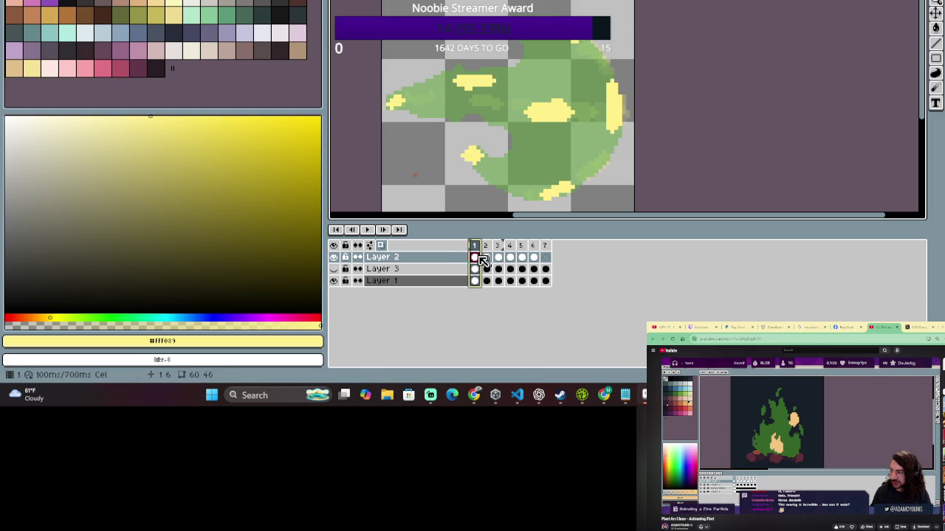
left_click(485, 256)
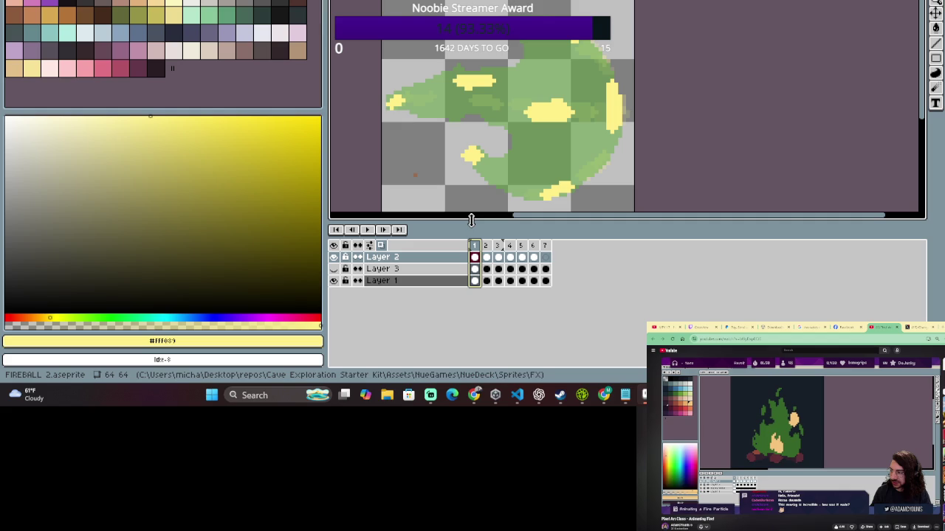
left_click_drag(474, 81, 454, 162)
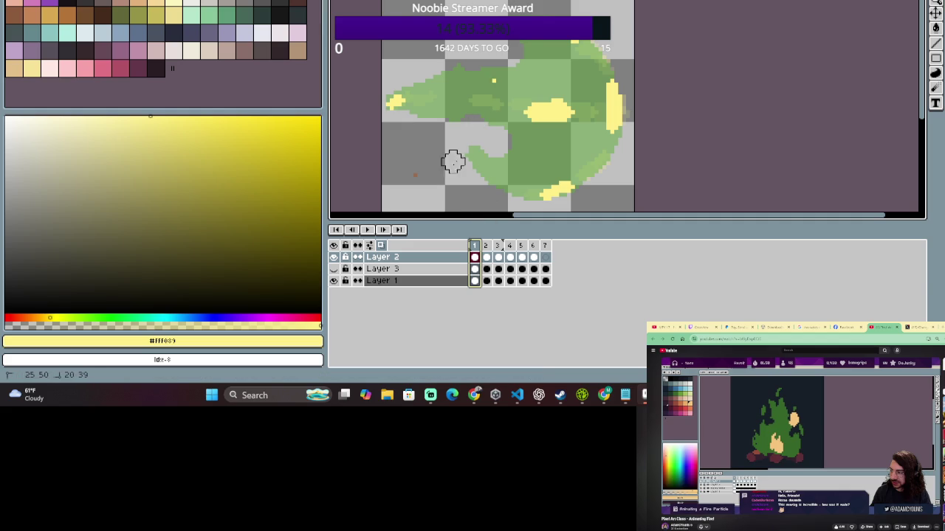
Cover frame 2's middle and upper yellow blobs with green.
left_click(503, 257)
left_click(487, 251)
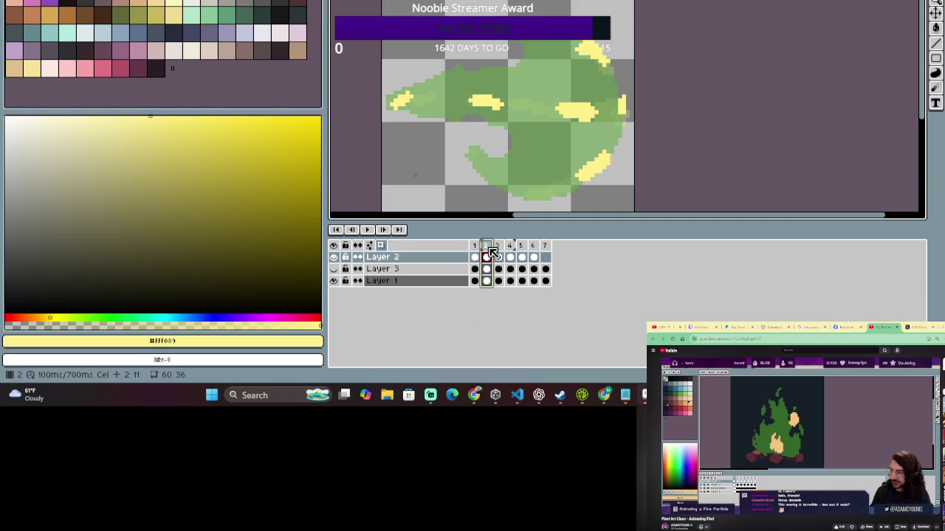
left_click_drag(480, 102, 500, 94)
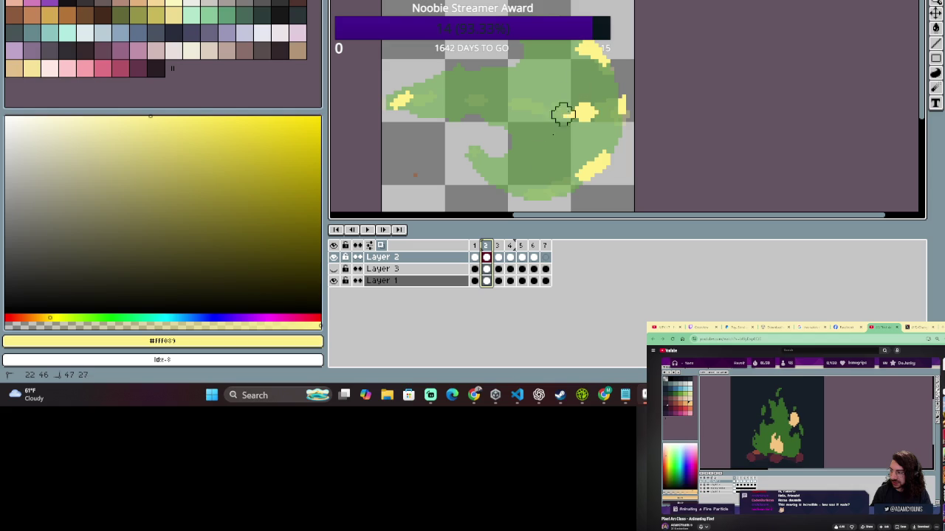
left_click_drag(561, 111, 590, 112)
left_click_drag(587, 51, 620, 19)
key("Right")
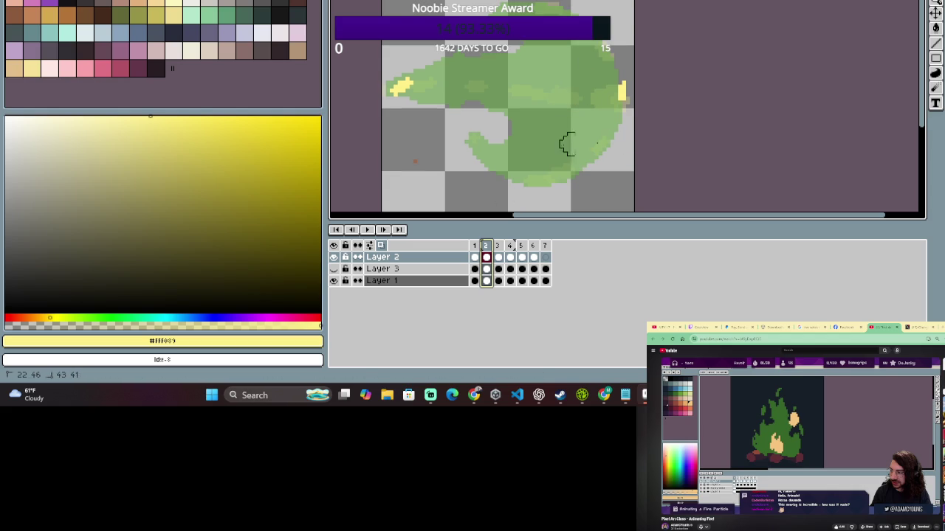
Paint a wider yellow highlight on frame 2's right edge and step through frames to preview.
left_click_drag(619, 89, 620, 85)
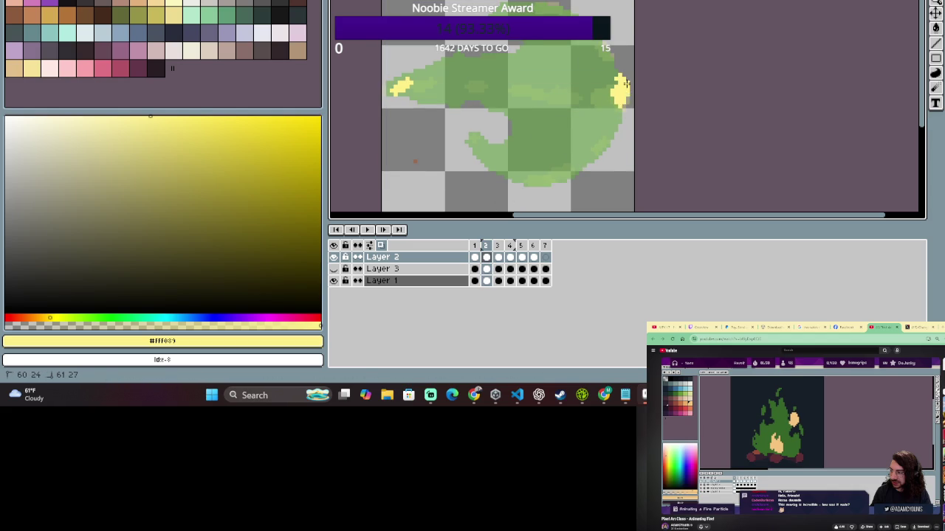
left_click_drag(612, 92, 624, 83)
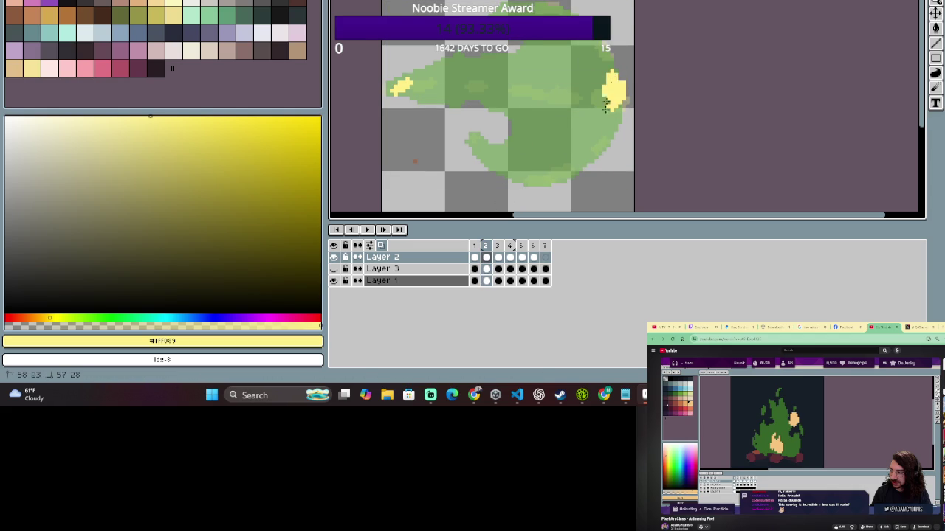
left_click(474, 253)
left_click(481, 250)
key("Left")
key("Right")
key("Left")
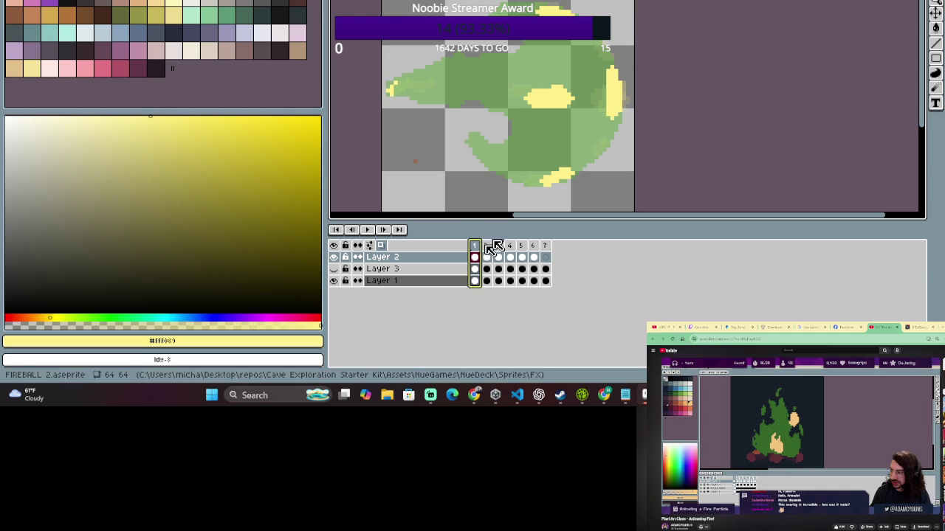
Erase the yellow blob on the flame's right edge in frame 2.
left_click(487, 245)
key("e")
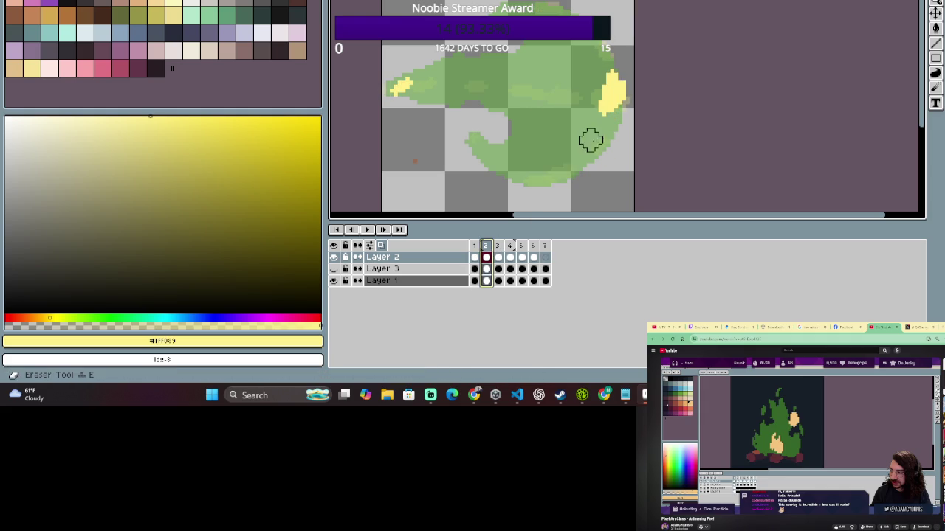
left_click_drag(590, 140, 626, 94)
Compare frame 2 with frames 1 and 3, then move it to the start of the animation.
left_click(476, 256)
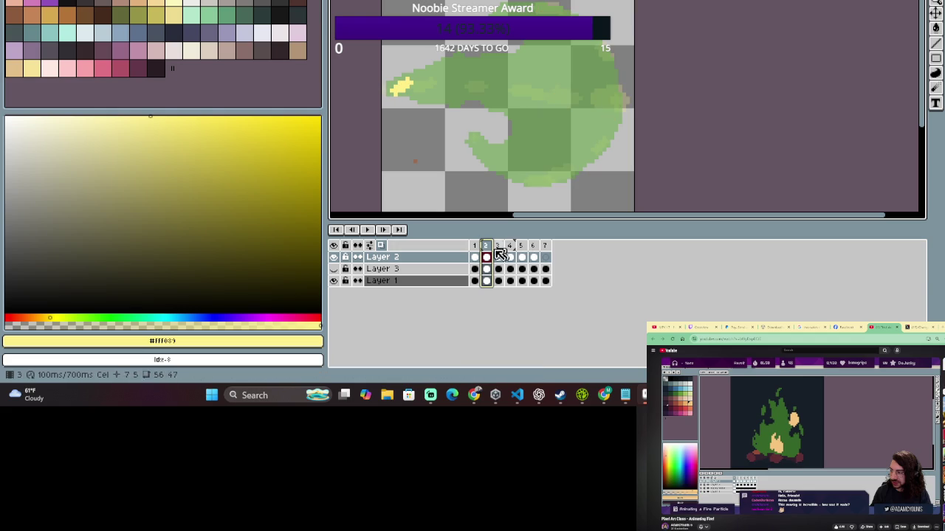
left_click(502, 249)
key("Left")
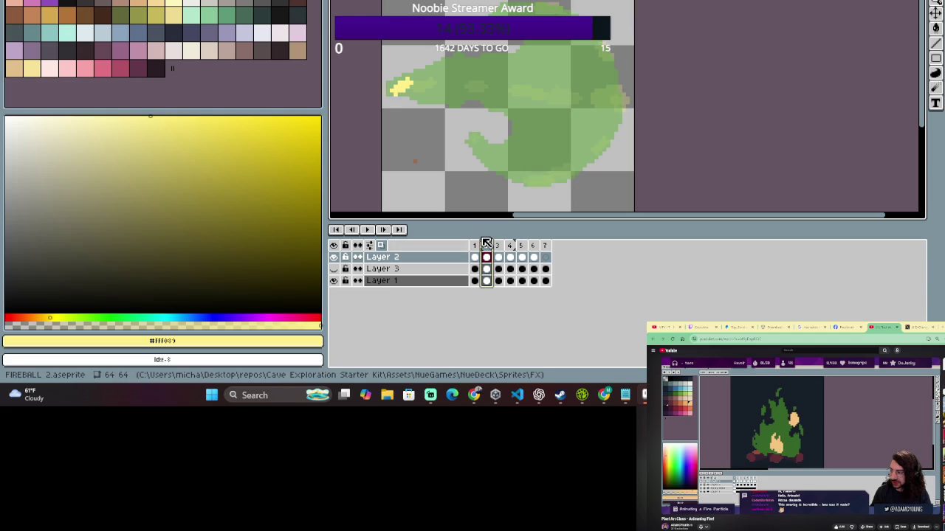
left_click_drag(485, 245, 479, 251)
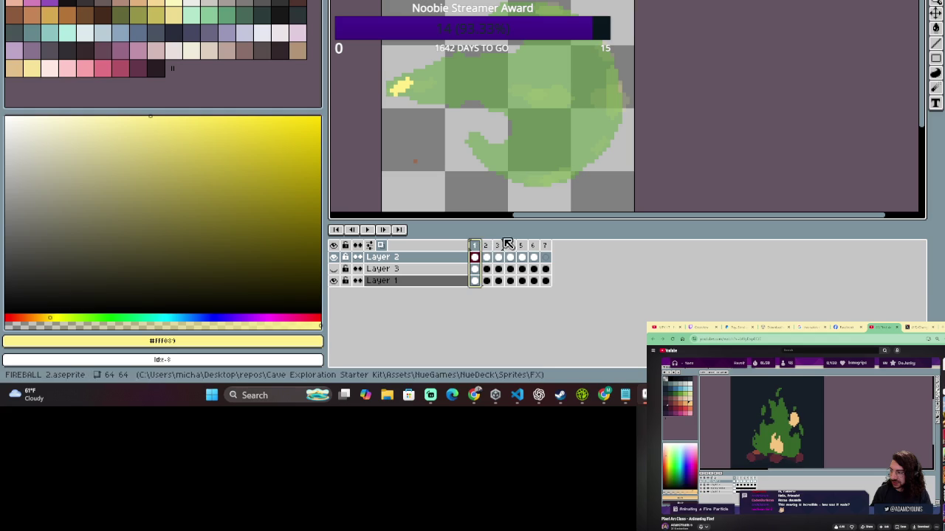
Select frames 4 and 5 together in the timeline.
left_click(496, 246)
left_click_drag(521, 246, 539, 246)
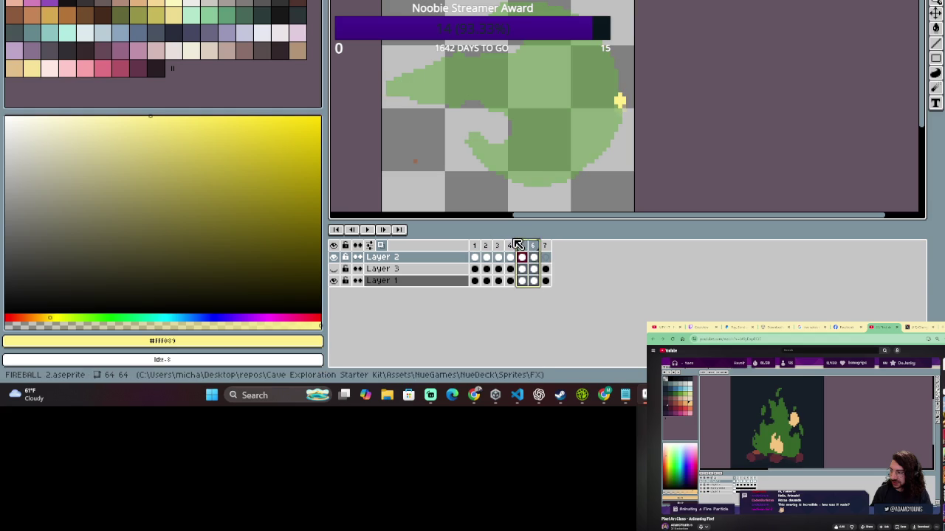
left_click(523, 246)
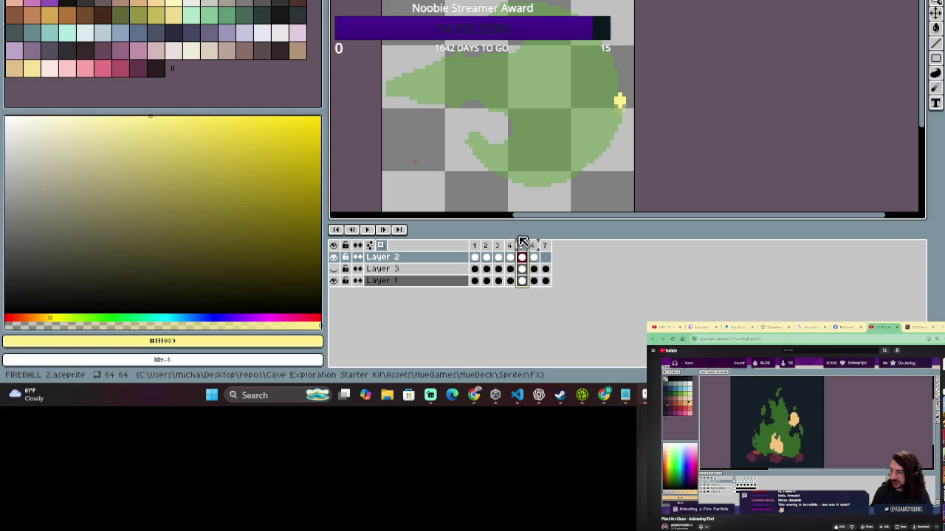
key("Left")
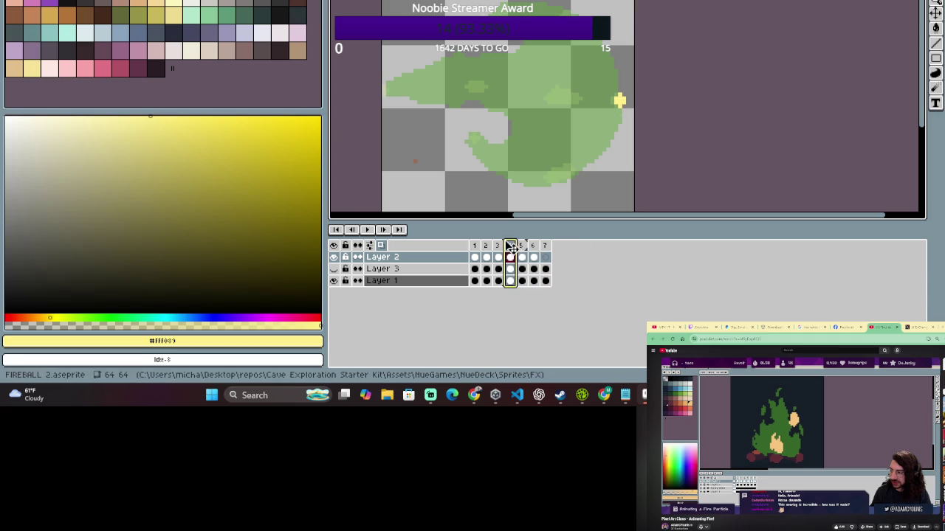
left_click_drag(509, 246, 528, 251)
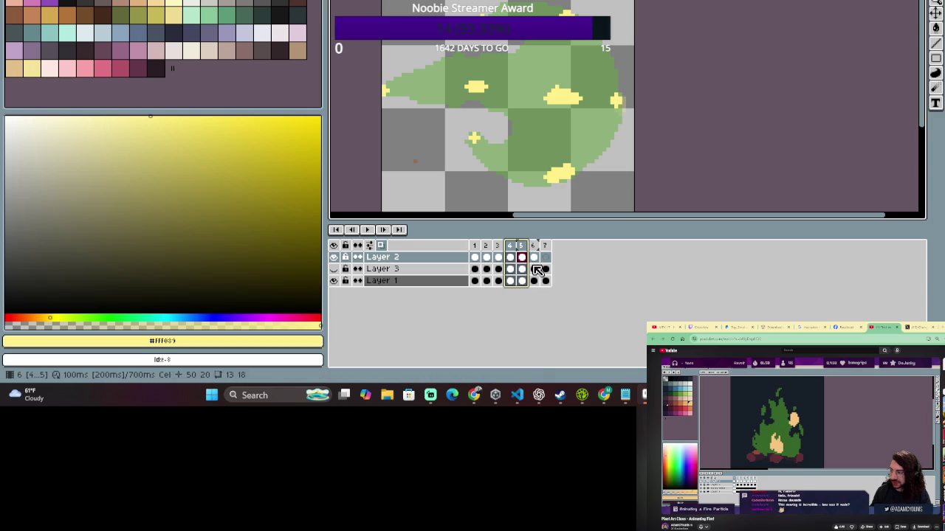
key("Home")
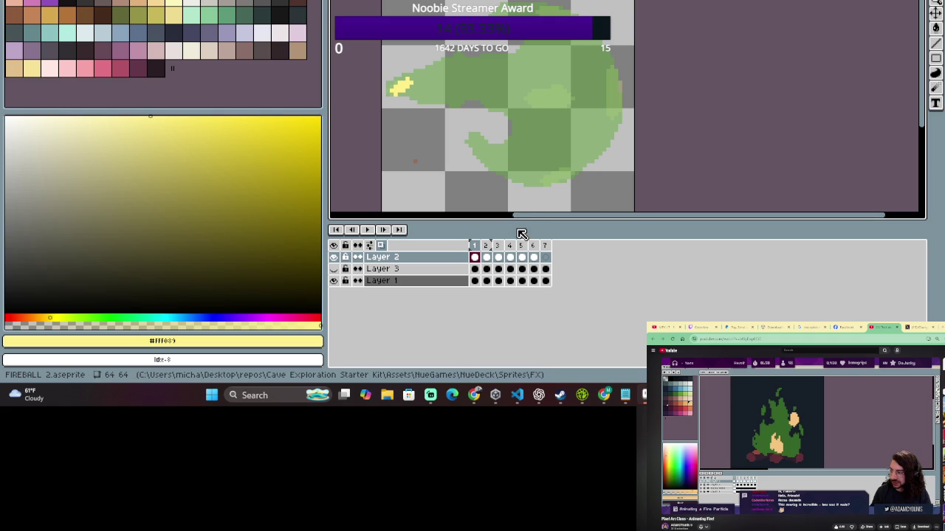
left_click_drag(497, 245, 481, 245)
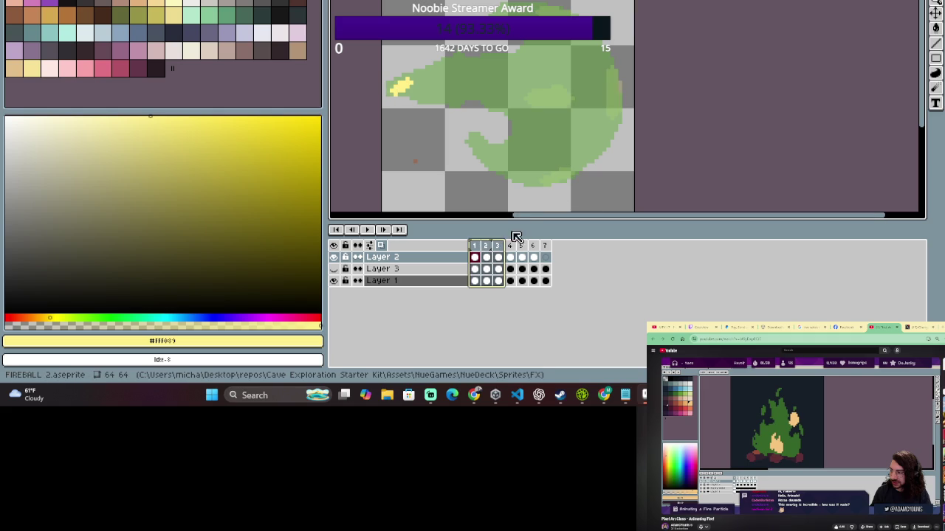
left_click(509, 245)
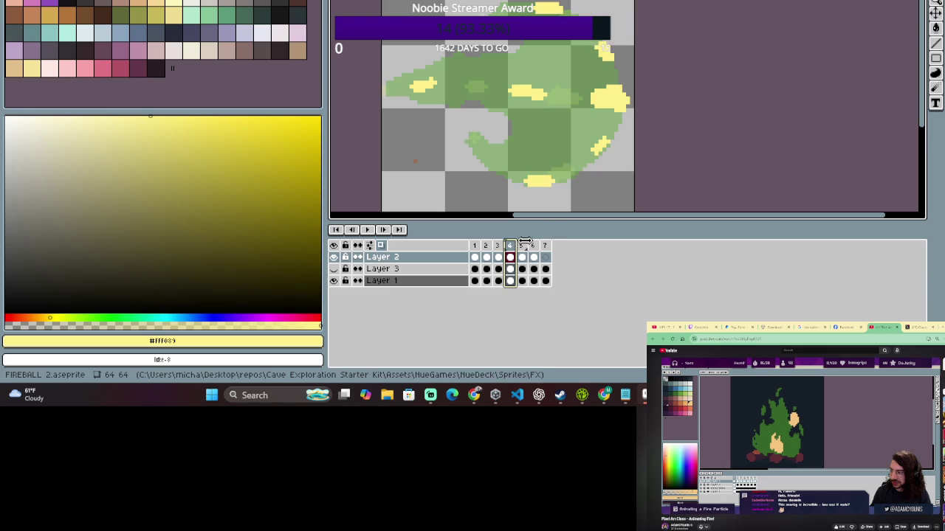